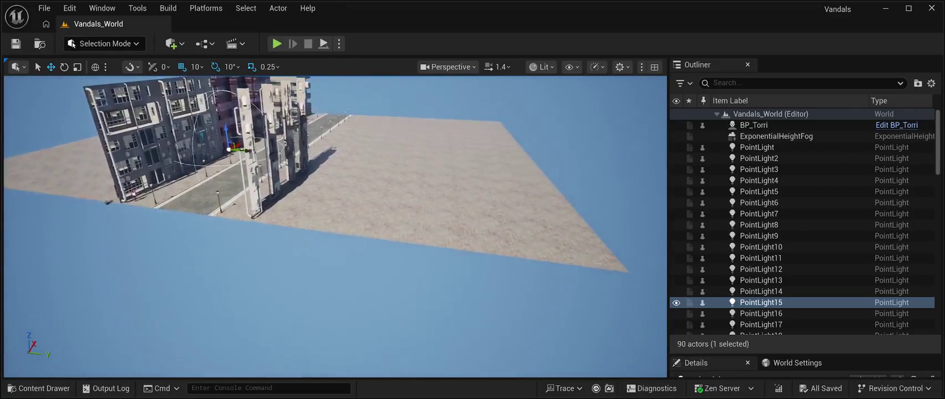
Select the first road pieces: SM_RoadModuleVP16x_4, VP16x_3, VP2x_9, SM_Road_M4 and two neighbours.
{"action": "left_click", "coordinate": [444, 210]}
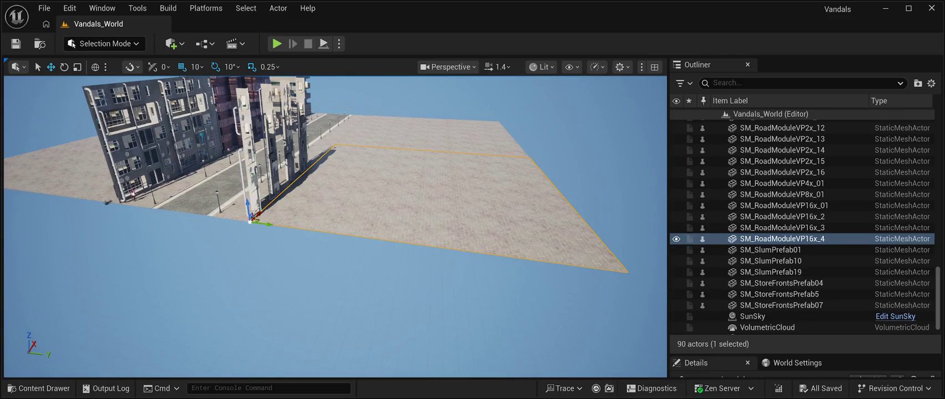
{"action": "left_click", "coordinate": [782, 227], "text": "ctrl"}
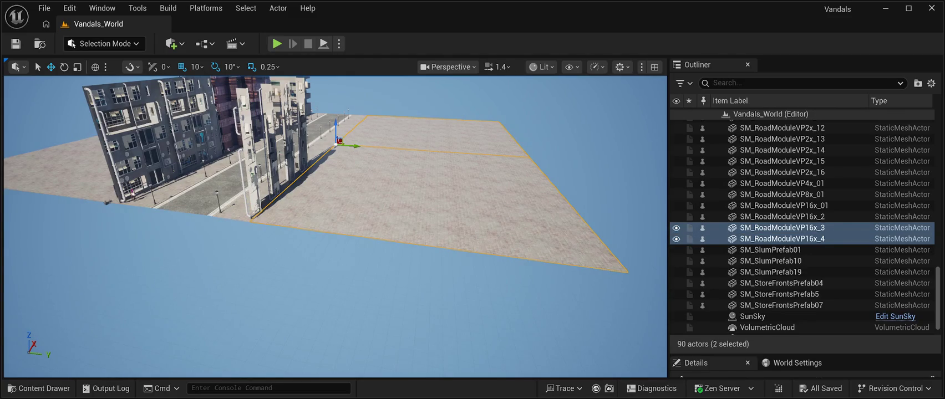
{"action": "left_click", "coordinate": [253, 216], "text": "ctrl"}
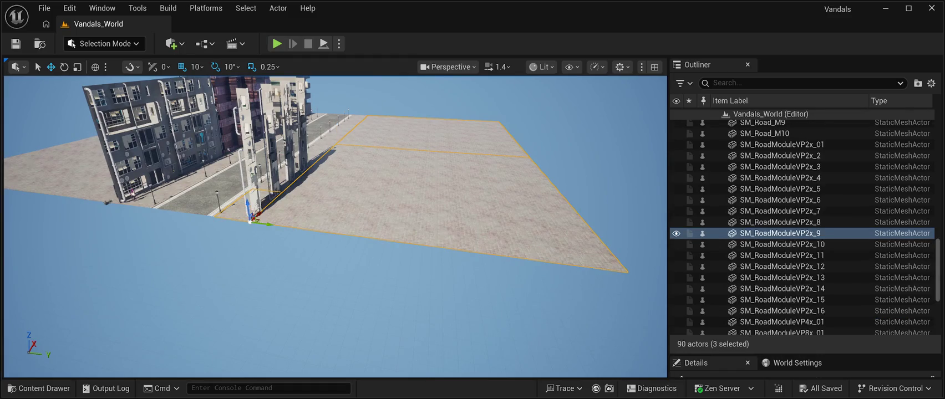
{"action": "left_click", "coordinate": [199, 183], "text": "ctrl"}
{"action": "left_click", "coordinate": [261, 148], "text": "ctrl"}
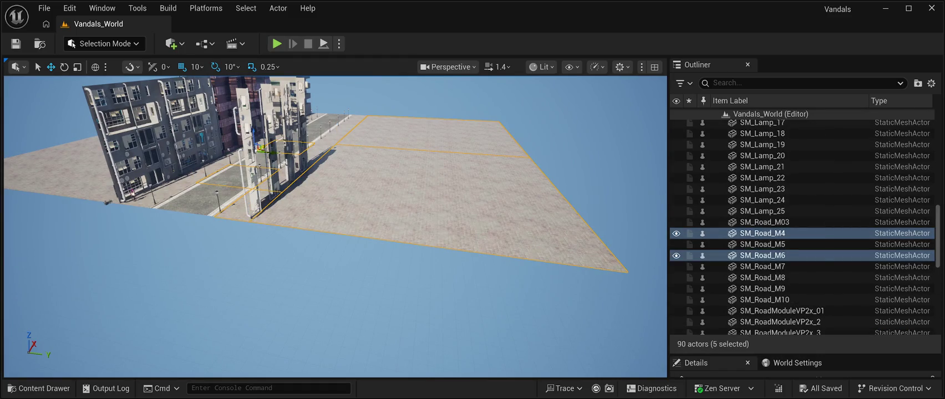
{"action": "left_click", "coordinate": [338, 142], "text": "ctrl"}
{"action": "mouse_move", "coordinate": [333, 221]}
{"action": "left_mouse_down"}
{"action": "mouse_move", "coordinate": [333, 122]}
{"action": "mouse_move", "coordinate": [349, 133]}
{"action": "left_mouse_up"}
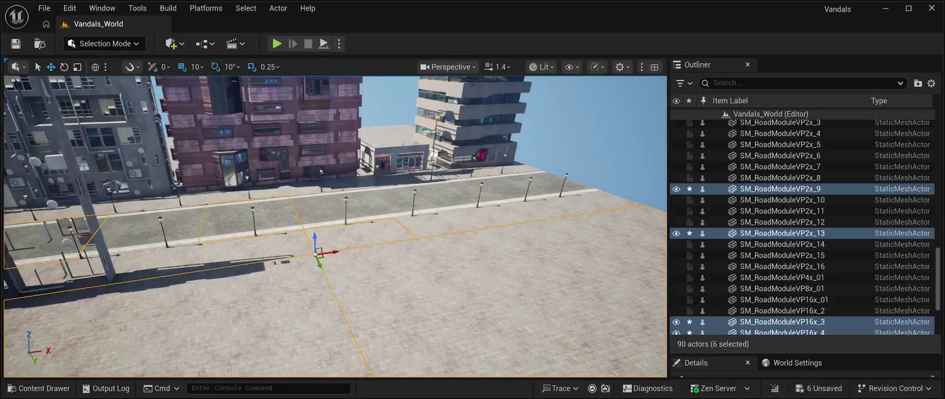
Add road tiles SM_RoadModuleVP2x_14–16, SM_Road_M7–M10 and SM_RoadModuleVP2x_4 to the selection.
{"action": "left_click", "coordinate": [355, 219], "text": "ctrl"}
{"action": "left_click", "coordinate": [449, 213], "text": "ctrl"}
{"action": "left_click", "coordinate": [532, 208], "text": "ctrl"}
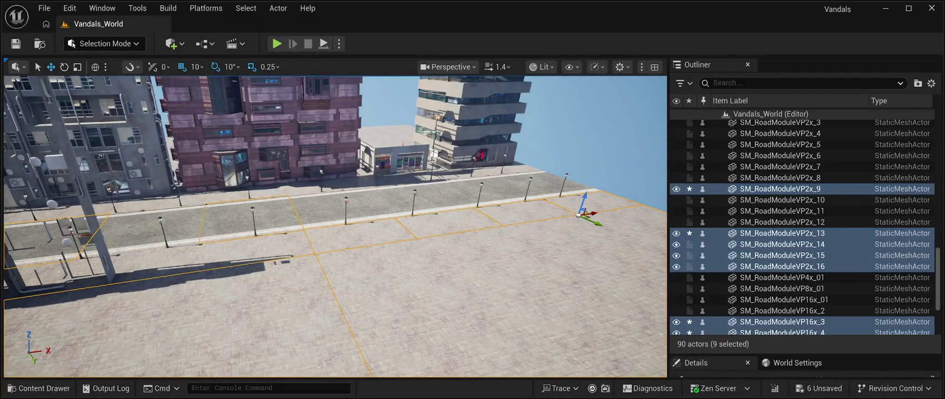
{"action": "left_click", "coordinate": [488, 177], "text": "ctrl"}
{"action": "left_click", "coordinate": [438, 183], "text": "ctrl"}
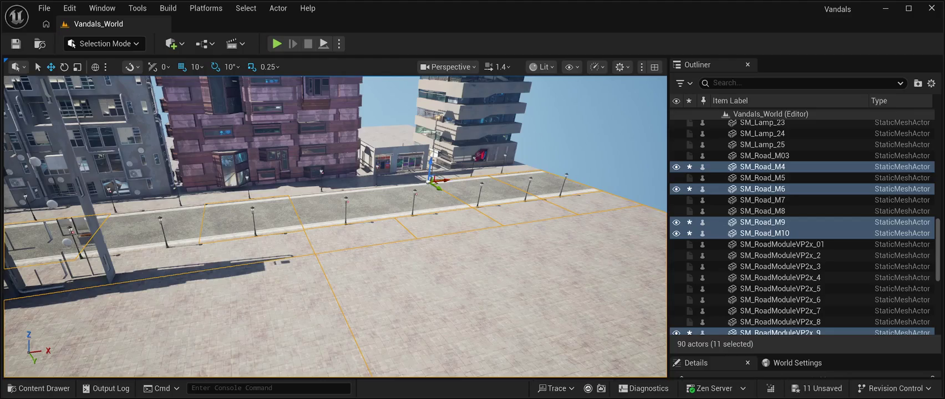
{"action": "left_click", "coordinate": [368, 186], "text": "ctrl"}
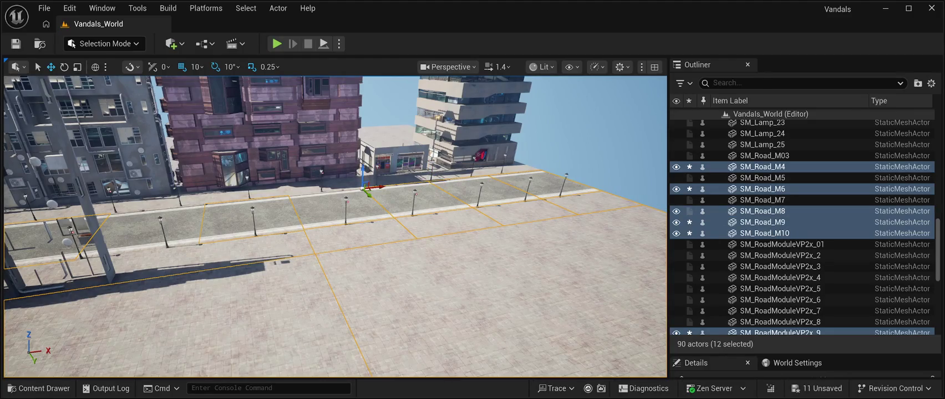
{"action": "left_click", "coordinate": [294, 193], "text": "ctrl"}
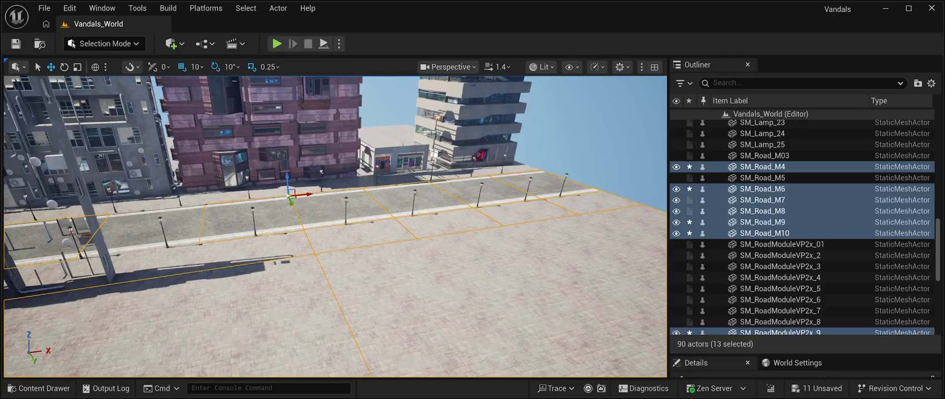
{"action": "left_click", "coordinate": [227, 195], "text": "ctrl"}
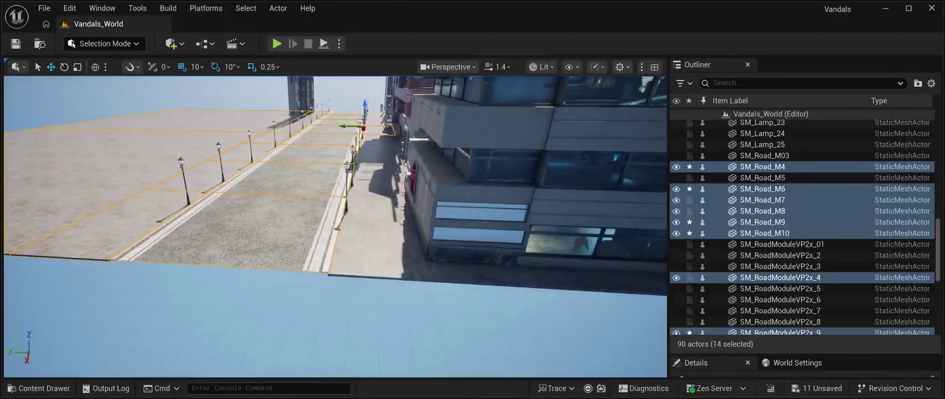
Add SM_RoadModuleVP2x_5–8, frame the selection and delete all eighteen road pieces.
{"action": "left_click", "coordinate": [388, 244], "text": "ctrl"}
{"action": "left_click", "coordinate": [779, 310], "text": "ctrl"}
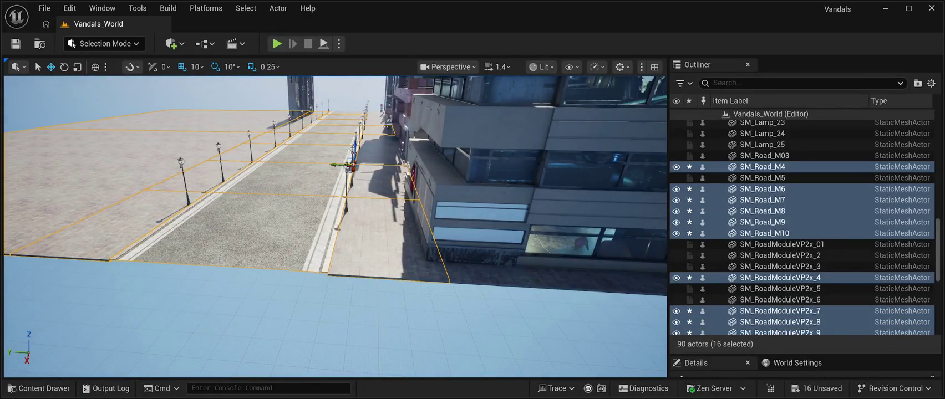
{"action": "left_click", "coordinate": [779, 288], "text": "ctrl"}
{"action": "left_click", "coordinate": [779, 299], "text": "ctrl"}
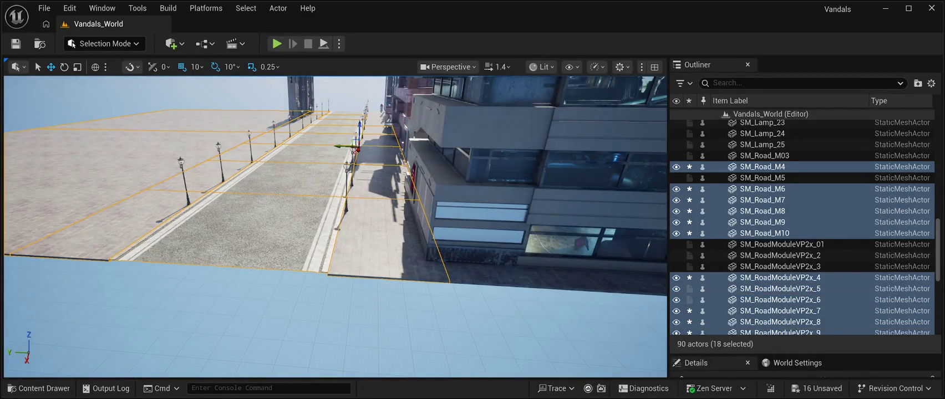
{"action": "key", "text": "f"}
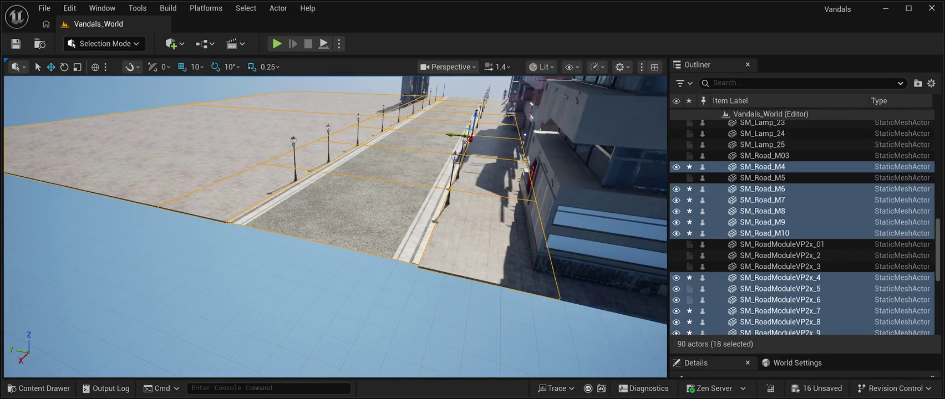
{"action": "key", "text": "Delete"}
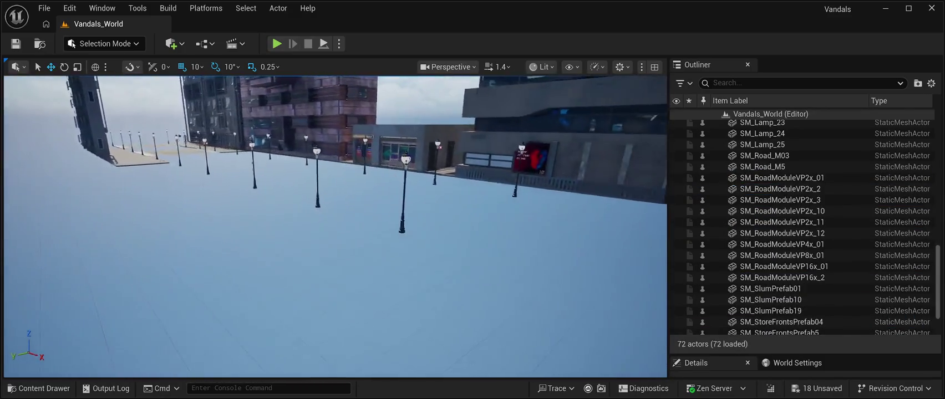
Select the nine street lamps SM_Lamp_17 through SM_Lamp_25 and delete them.
{"action": "left_click", "coordinate": [434, 183]}
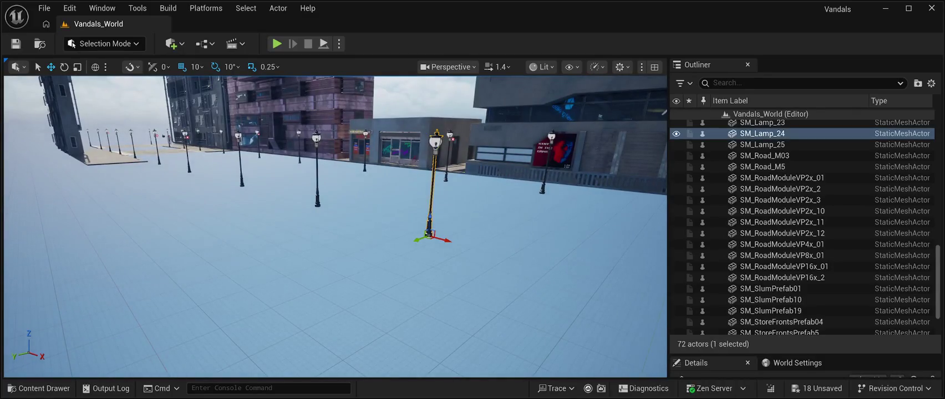
{"action": "left_click", "coordinate": [317, 172], "text": "ctrl"}
{"action": "left_click", "coordinate": [240, 160], "text": "ctrl"}
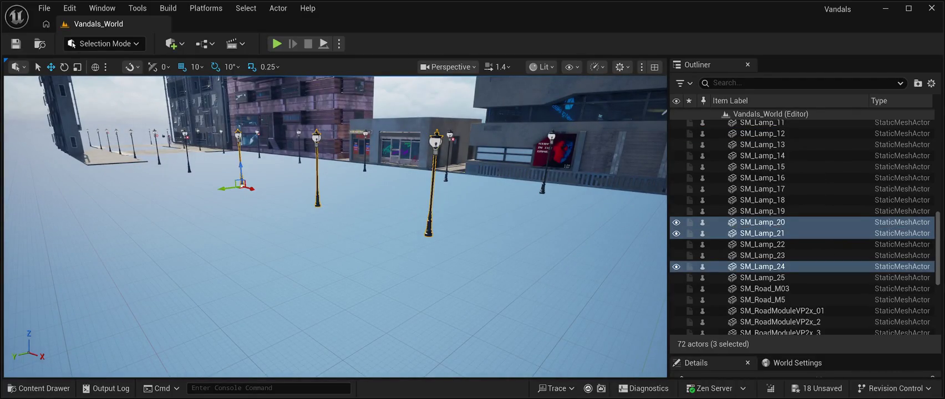
{"action": "left_click", "coordinate": [186, 152], "text": "ctrl"}
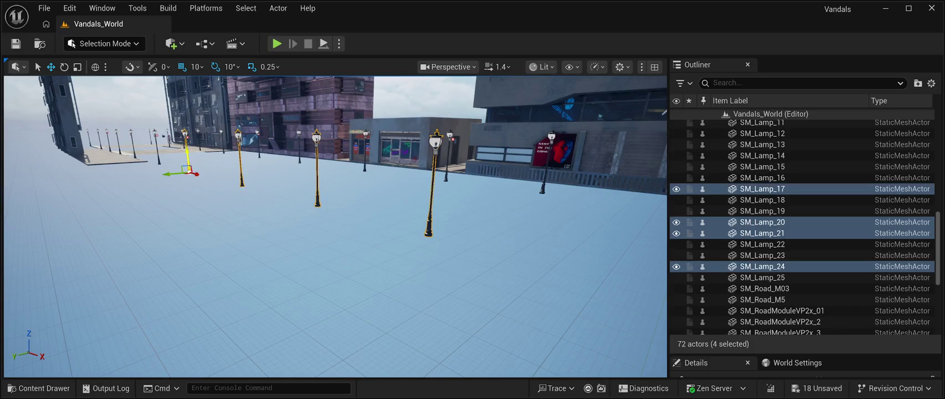
{"action": "left_click", "coordinate": [763, 200], "text": "ctrl"}
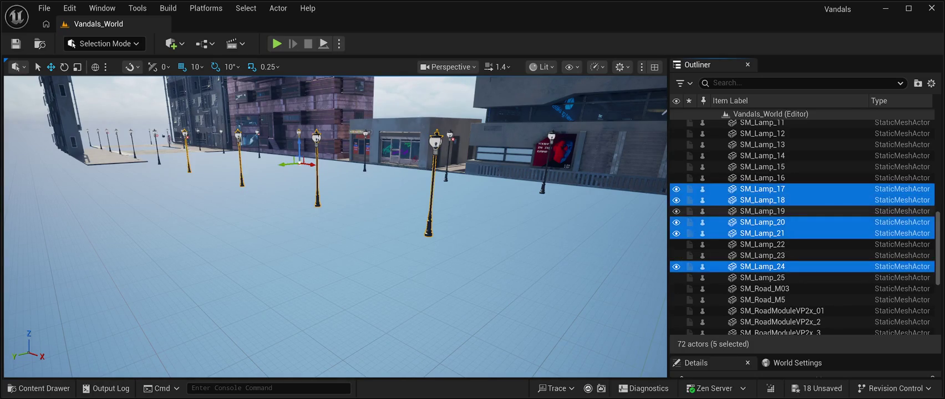
{"action": "left_click", "coordinate": [763, 212], "text": "ctrl"}
{"action": "left_click", "coordinate": [763, 245], "text": "ctrl"}
{"action": "left_click", "coordinate": [763, 256], "text": "ctrl"}
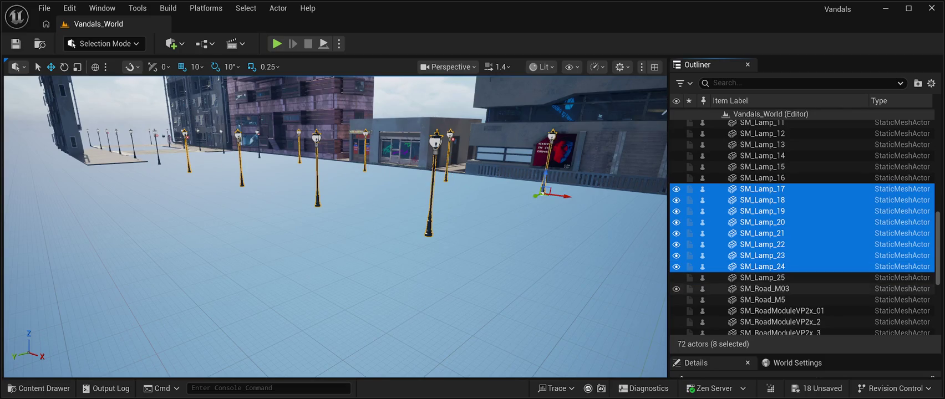
{"action": "left_click", "coordinate": [763, 278], "text": "ctrl"}
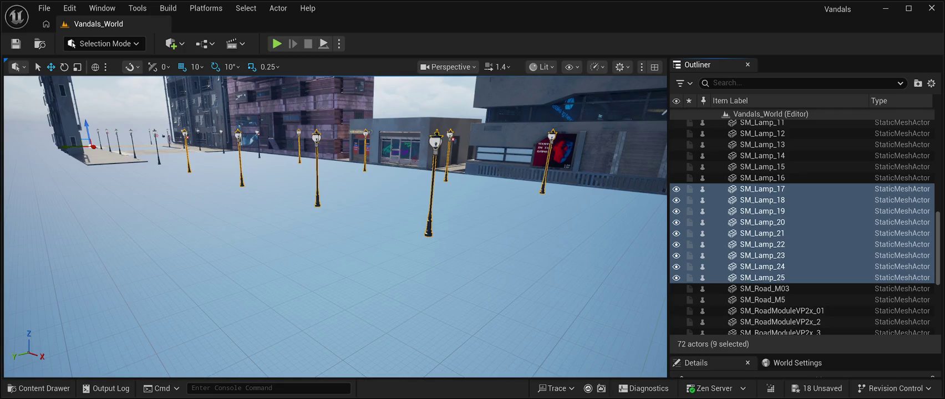
{"action": "key", "text": "Delete"}
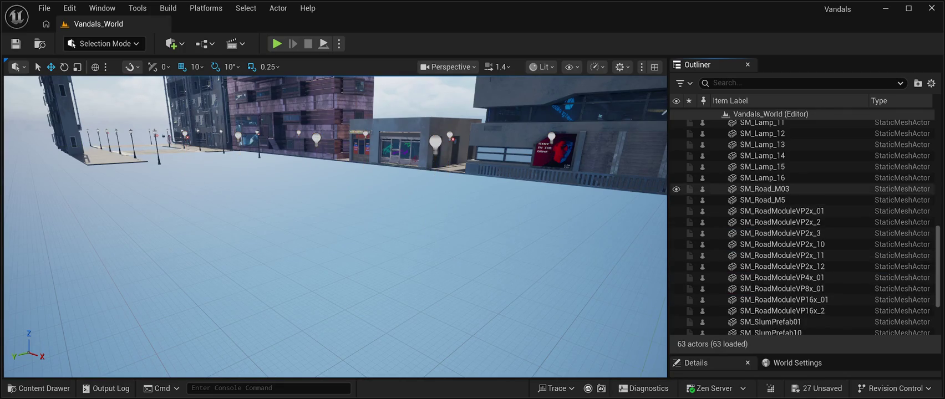
Delete the fourteen meshes from SM_CPB01Prefab04 and the CPB prefab buildings down through the lamps.
{"action": "scroll", "coordinate": [804, 188], "scroll_direction": "up", "scroll_amount": 5}
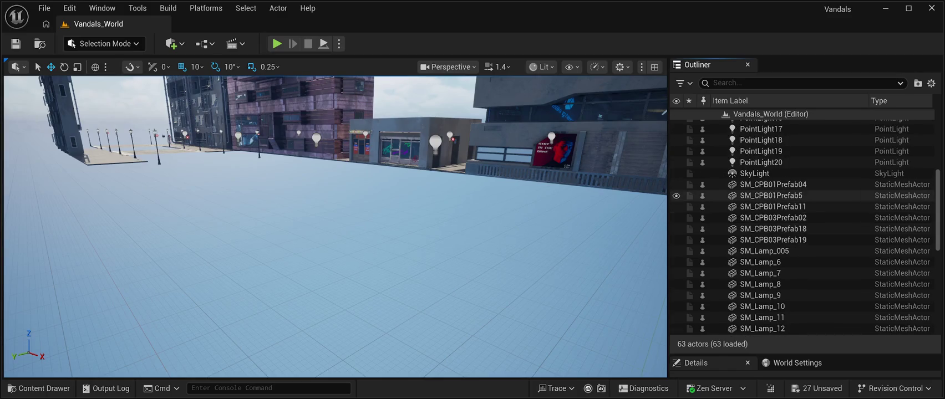
{"action": "left_click", "coordinate": [773, 184]}
{"action": "left_click", "coordinate": [773, 195], "text": "shift"}
{"action": "left_click", "coordinate": [773, 207], "text": "shift"}
{"action": "left_click", "coordinate": [774, 217], "text": "shift"}
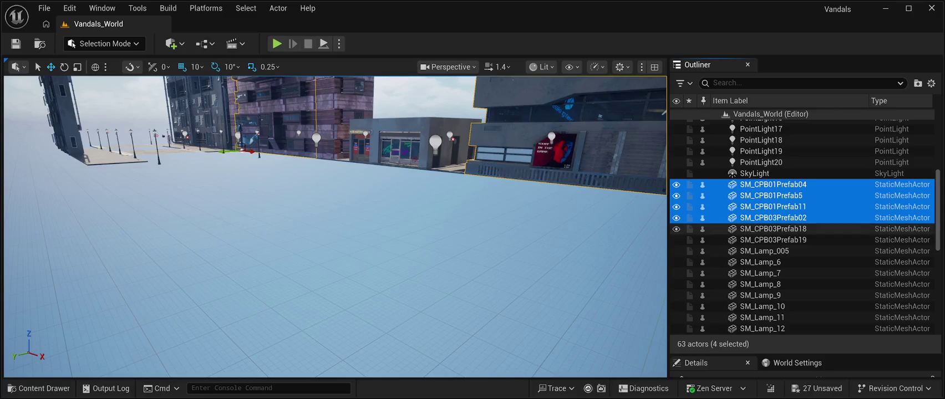
{"action": "key", "text": "shift+Down"}
{"action": "key", "text": "shift+Down"}
{"action": "key", "text": "shift+Down"}
{"action": "key", "text": "shift+Down"}
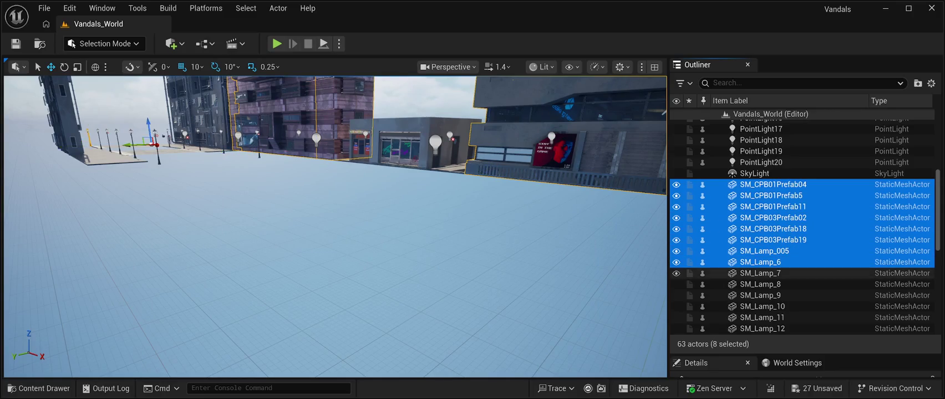
{"action": "key", "text": "shift+Down"}
{"action": "key", "text": "shift+Down"}
{"action": "key", "text": "f"}
{"action": "key", "text": "shift+Down"}
{"action": "key", "text": "shift+Down"}
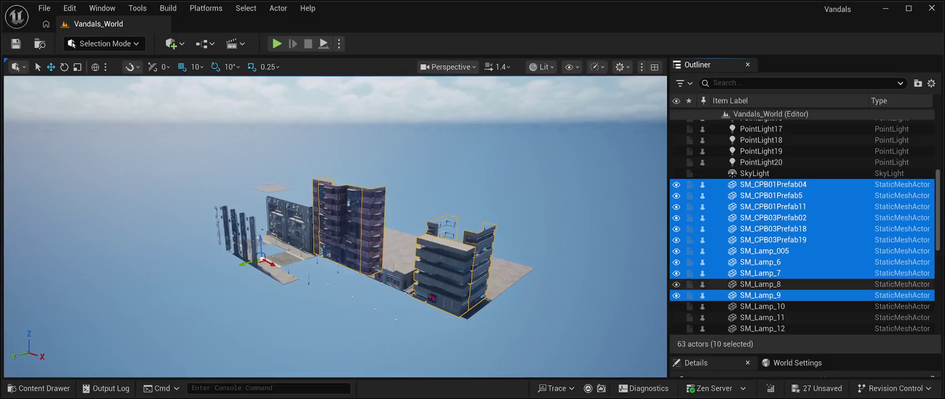
{"action": "key", "text": "shift+Down"}
{"action": "key", "text": "shift+Down"}
{"action": "key", "text": "shift+Down"}
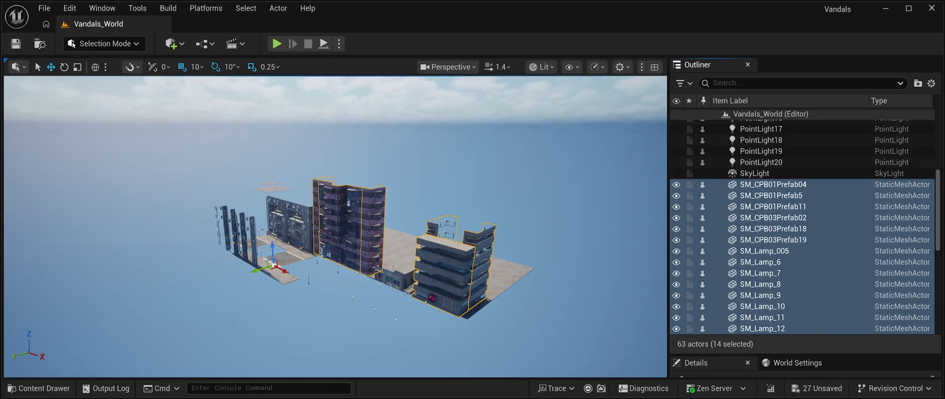
{"action": "key", "text": "Delete"}
Delete the next twenty-two meshes, from SM_Lamp_13 through the road modules to SM_StoreFrontsPrefab07.
{"action": "left_click", "coordinate": [762, 184]}
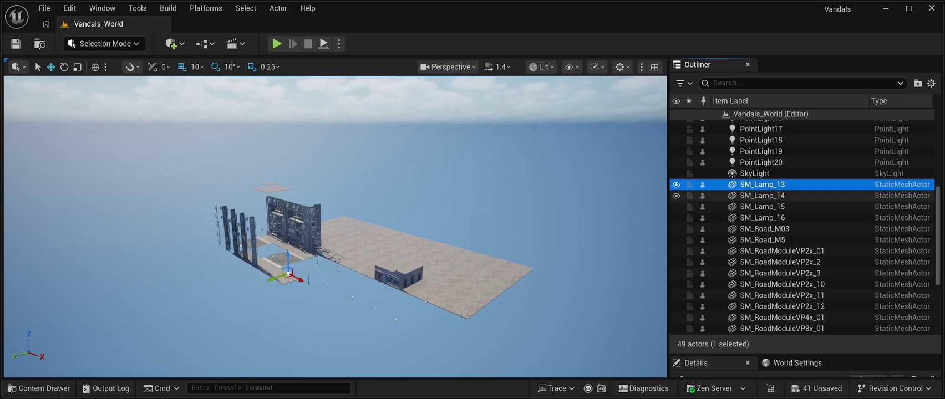
{"action": "key", "text": "shift+Down"}
{"action": "key", "text": "shift+Down"}
{"action": "key", "text": "shift+Down"}
{"action": "key", "text": "shift+Down"}
{"action": "key", "text": "shift+Down"}
{"action": "key", "text": "shift+Down"}
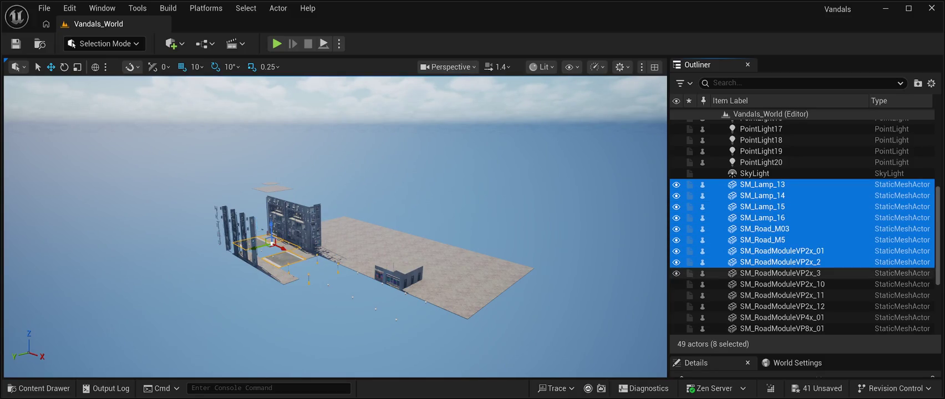
{"action": "key", "text": "shift+Down"}
{"action": "key", "text": "shift+Down"}
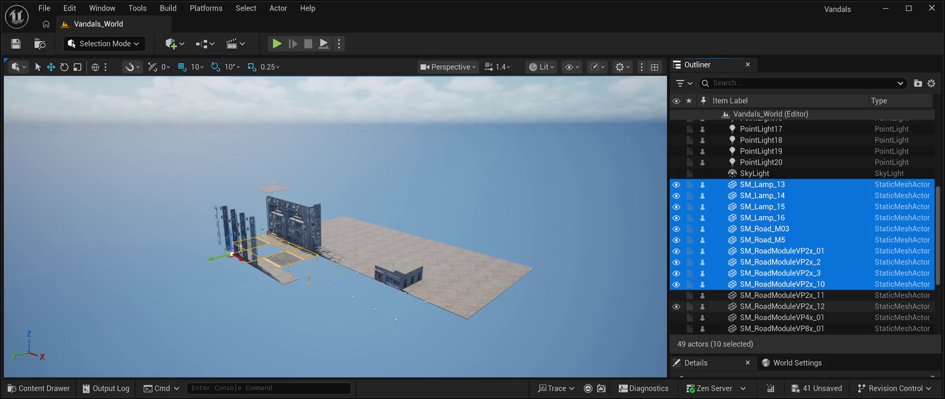
{"action": "key", "text": "f"}
{"action": "key", "text": "shift+Down"}
{"action": "key", "text": "shift+Down"}
{"action": "key", "text": "shift+Down"}
{"action": "scroll", "coordinate": [801, 227], "scroll_direction": "down", "scroll_amount": 5}
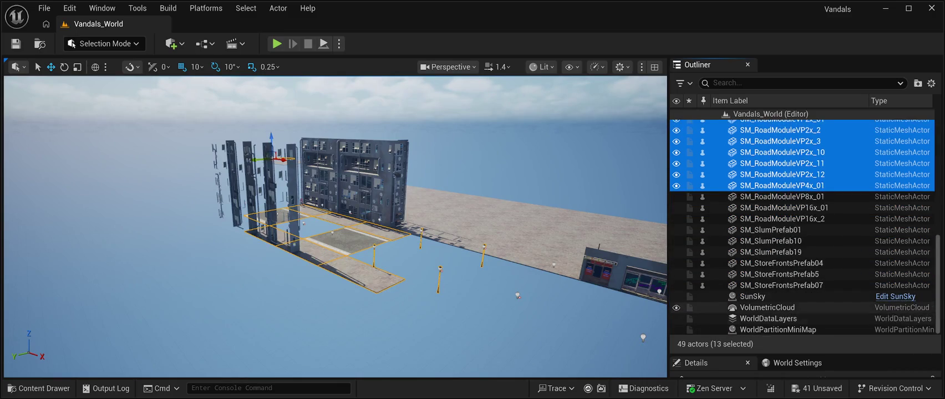
{"action": "key", "text": "shift+Down"}
{"action": "key", "text": "shift+Down"}
{"action": "key", "text": "shift+Down"}
{"action": "key", "text": "shift+Down"}
{"action": "key", "text": "shift+Down"}
{"action": "key", "text": "shift+Down"}
{"action": "key", "text": "shift+Down"}
{"action": "key", "text": "shift+Down"}
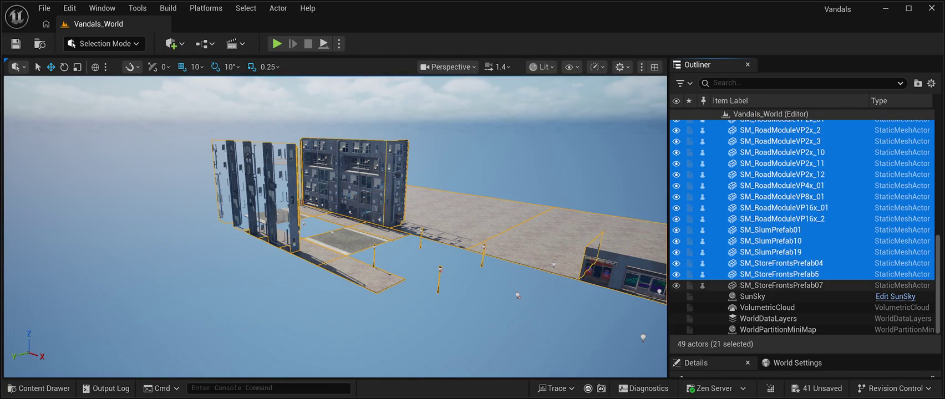
{"action": "key", "text": "shift+Down"}
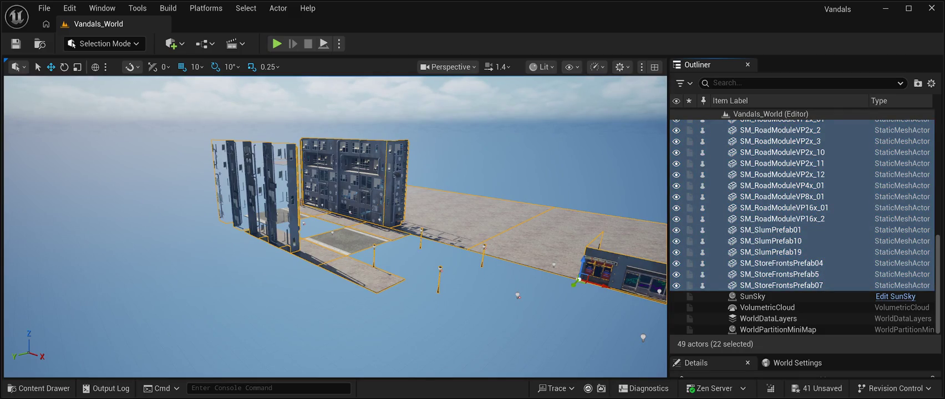
{"action": "key", "text": "Delete"}
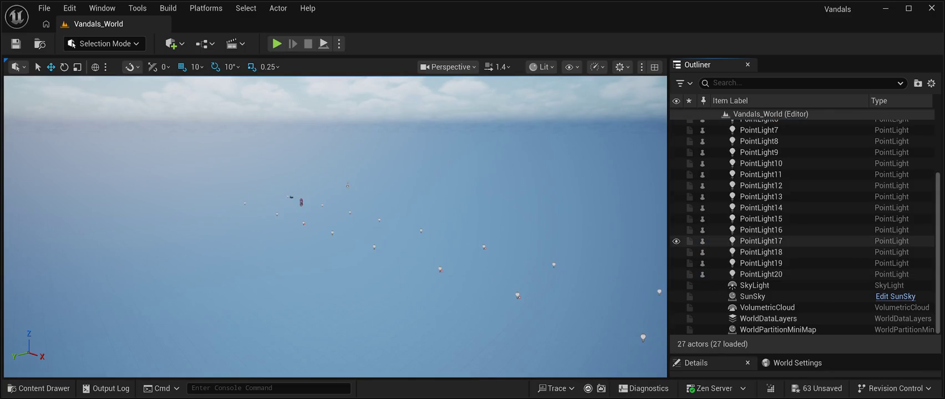
Select PointLight through PointLight11 in the Outliner and delete them.
{"action": "scroll", "coordinate": [776, 216], "scroll_direction": "up", "scroll_amount": 5}
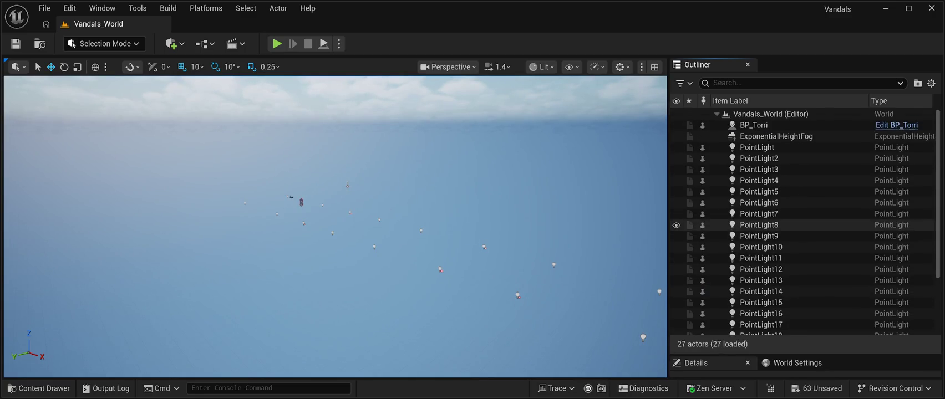
{"action": "left_click", "coordinate": [757, 147]}
{"action": "left_click", "coordinate": [759, 158], "text": "shift"}
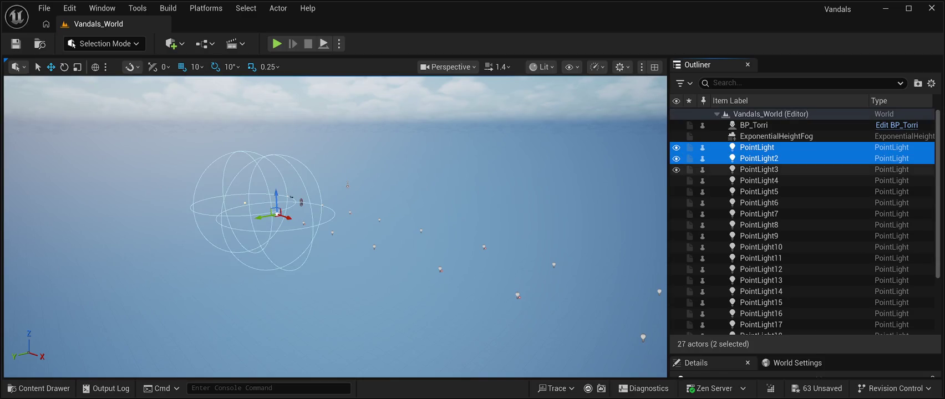
{"action": "left_click", "coordinate": [758, 169], "text": "shift"}
{"action": "left_click", "coordinate": [759, 180], "text": "shift"}
{"action": "left_click", "coordinate": [758, 191], "text": "shift"}
{"action": "left_click", "coordinate": [758, 203], "text": "shift"}
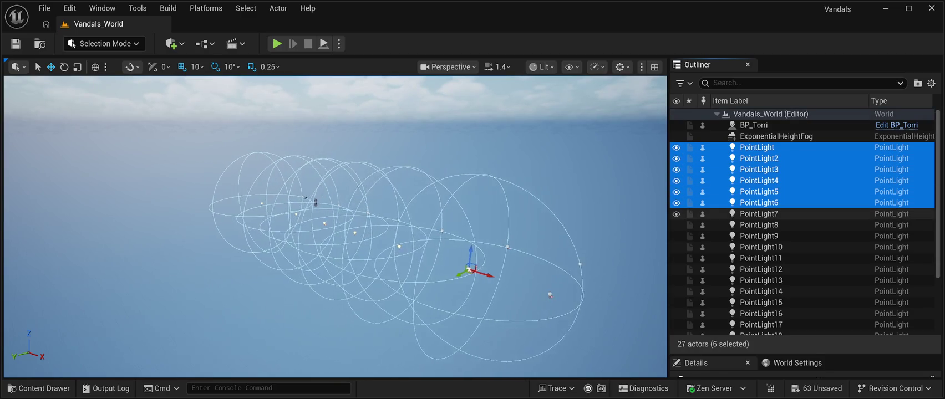
{"action": "left_click", "coordinate": [759, 213], "text": "shift"}
{"action": "left_click", "coordinate": [758, 225], "text": "shift"}
{"action": "left_click", "coordinate": [758, 236], "text": "shift"}
{"action": "left_click", "coordinate": [760, 246], "text": "shift"}
{"action": "left_click", "coordinate": [761, 257], "text": "shift"}
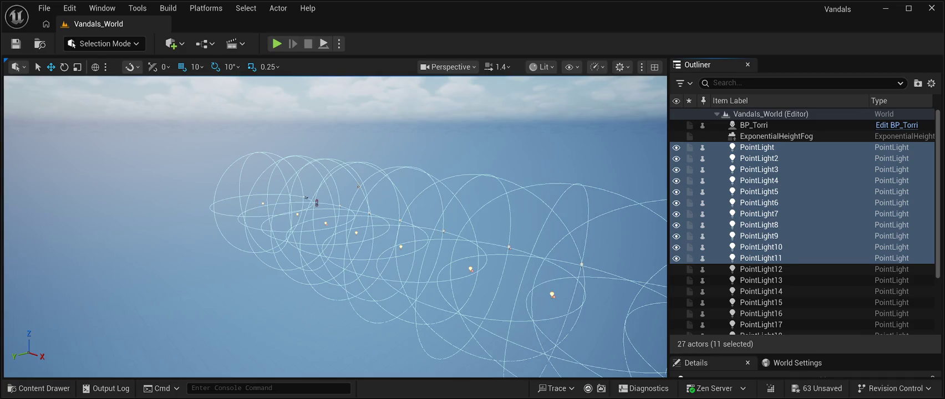
{"action": "key", "text": "Delete"}
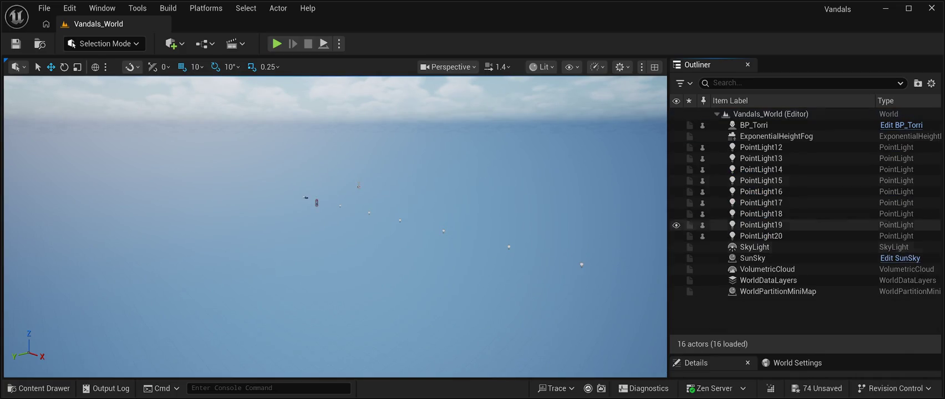
Delete the remaining nine point lights, PointLight12 through PointLight20.
{"action": "left_click", "coordinate": [761, 147]}
{"action": "left_click", "coordinate": [760, 158], "text": "shift"}
{"action": "left_click", "coordinate": [761, 169], "text": "shift"}
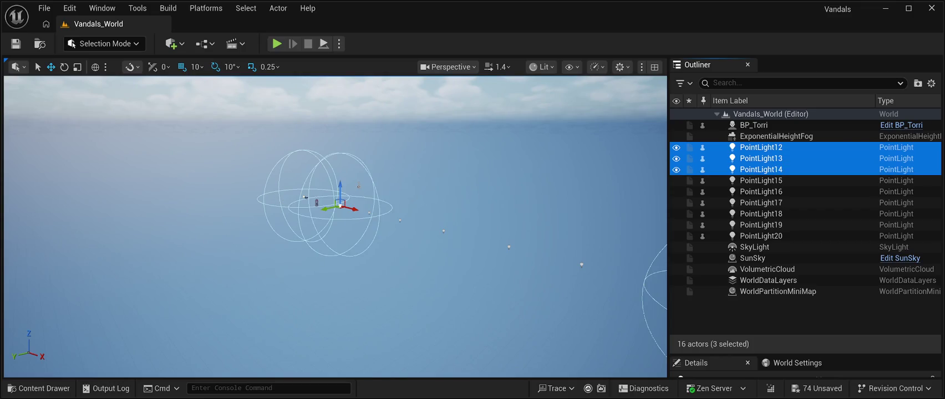
{"action": "left_click", "coordinate": [760, 180], "text": "shift"}
{"action": "left_click", "coordinate": [760, 191], "text": "shift"}
{"action": "left_click", "coordinate": [760, 202], "text": "shift"}
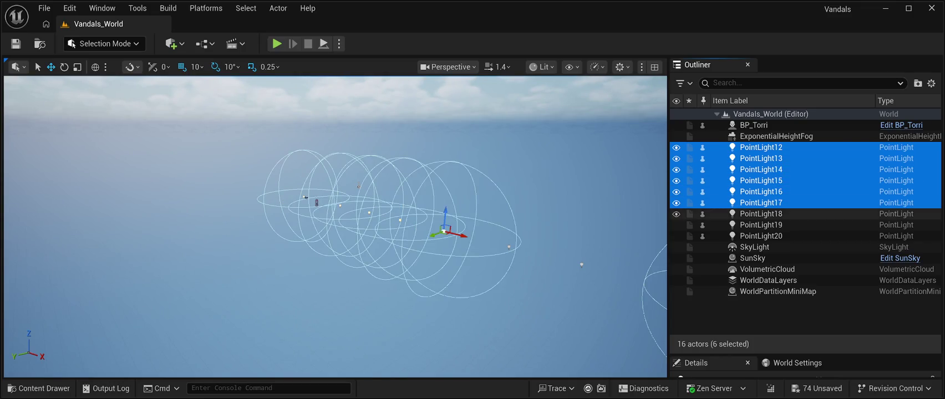
{"action": "left_click", "coordinate": [760, 213], "text": "shift"}
{"action": "left_click", "coordinate": [760, 225], "text": "shift"}
{"action": "left_click", "coordinate": [761, 236], "text": "shift"}
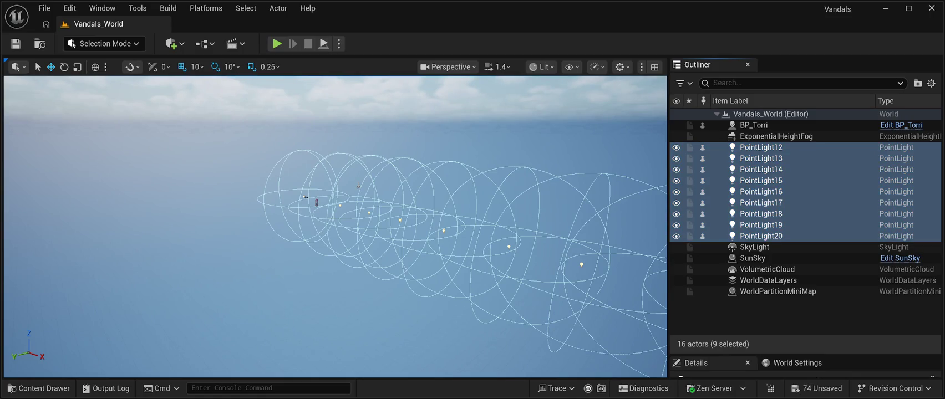
{"action": "key", "text": "Delete"}
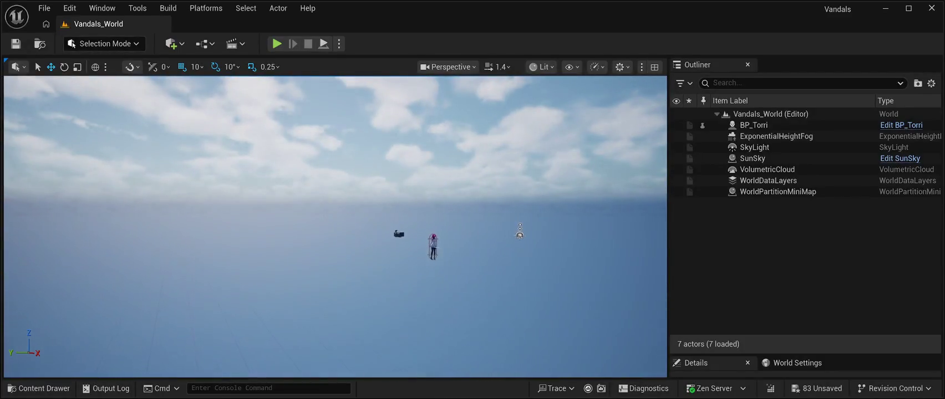
Save all level changes, then collapse CyberPunkMegapack and browse the Cyberpunk_Room folder.
{"action": "left_click", "coordinate": [16, 43]}
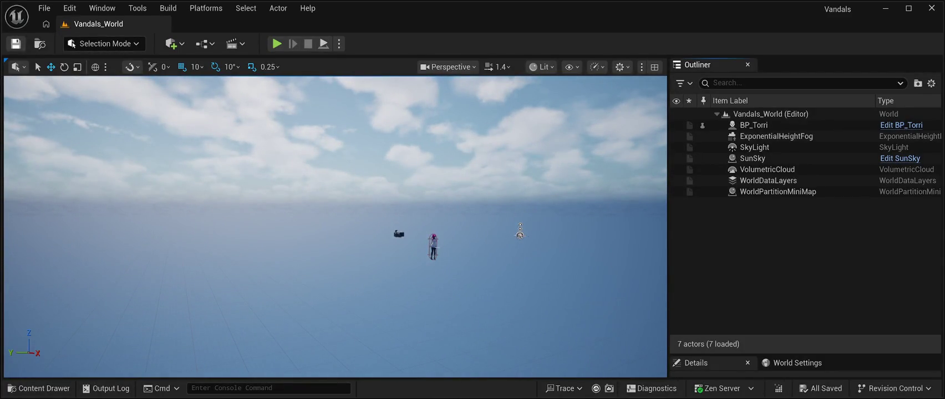
{"action": "left_click", "coordinate": [39, 388]}
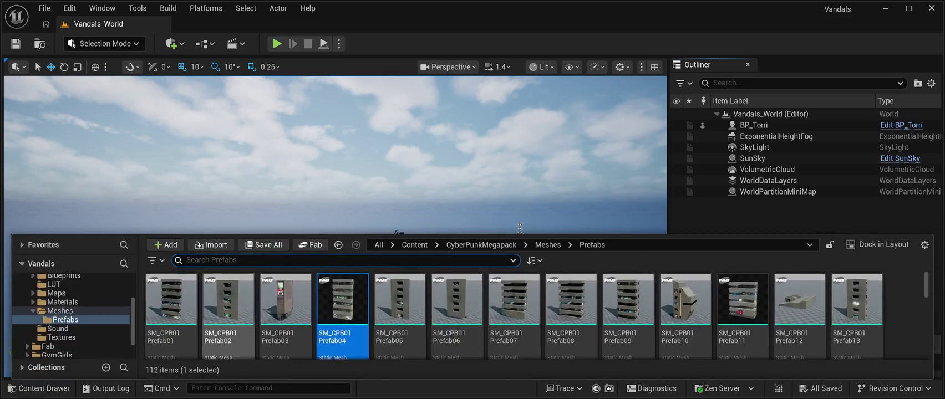
{"action": "scroll", "coordinate": [72, 316], "scroll_direction": "up", "scroll_amount": 2}
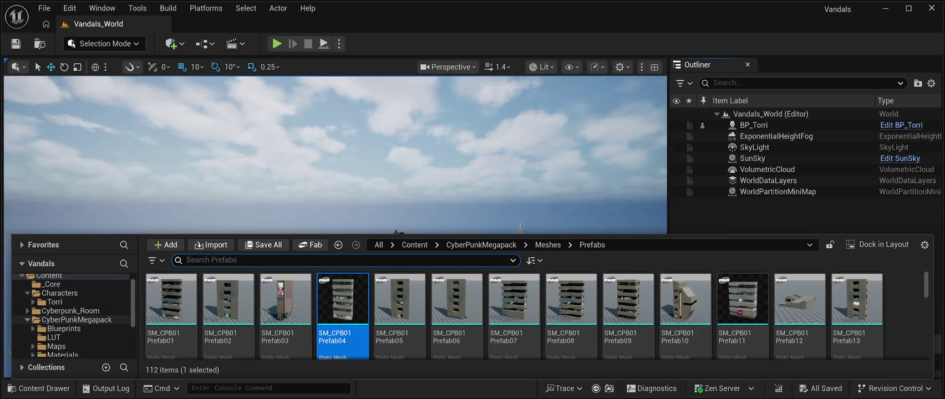
{"action": "double_click", "coordinate": [77, 320]}
{"action": "left_click", "coordinate": [71, 311]}
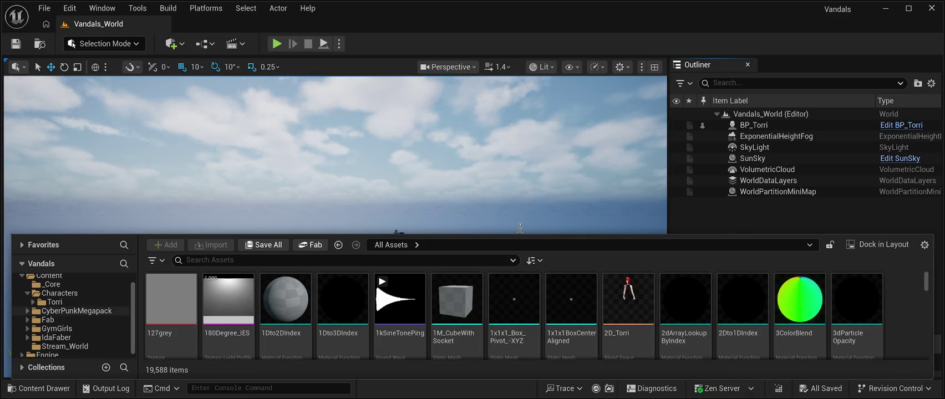
Show the CyberPunkMegapack folder with its Blueprints, LUT, Maps and Sound subfolders.
{"action": "left_click", "coordinate": [76, 311]}
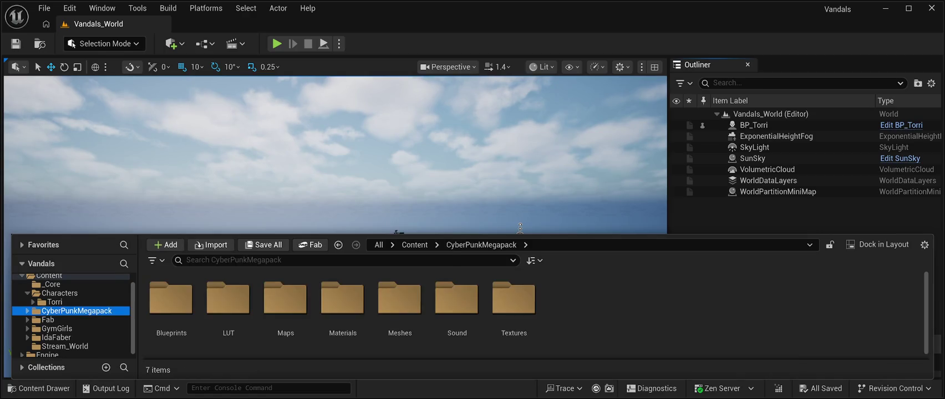
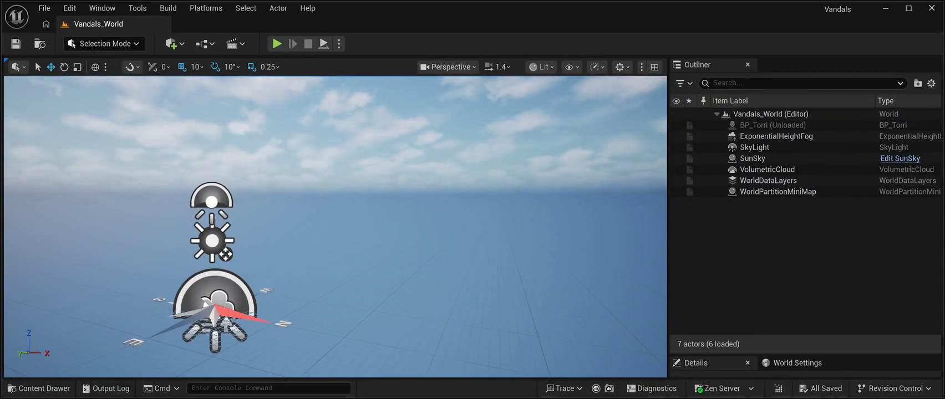
Fly the camera forward and open the Content Drawer showing the ten Content items.
{"action": "mouse_move", "coordinate": [225, 254]}
{"action": "left_mouse_down"}
{"action": "mouse_move", "coordinate": [250, 216]}
{"action": "mouse_move", "coordinate": [217, 219]}
{"action": "mouse_move", "coordinate": [261, 197]}
{"action": "mouse_move", "coordinate": [261, 221]}
{"action": "mouse_move", "coordinate": [237, 227]}
{"action": "left_mouse_up"}
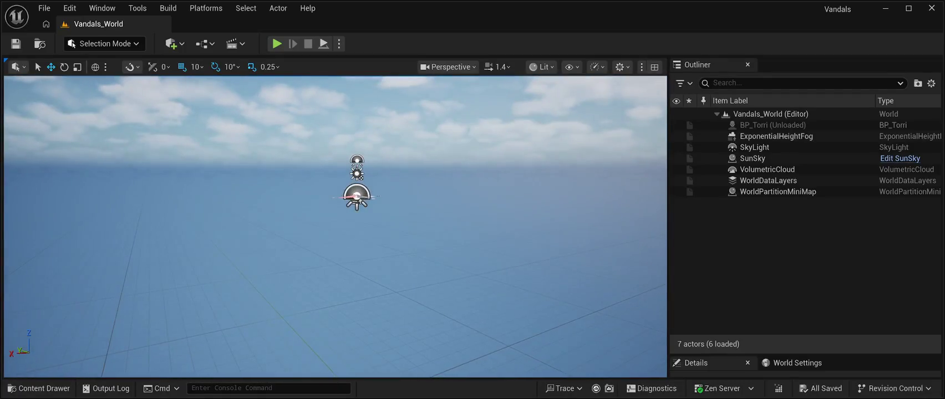
{"action": "left_click", "coordinate": [38, 388]}
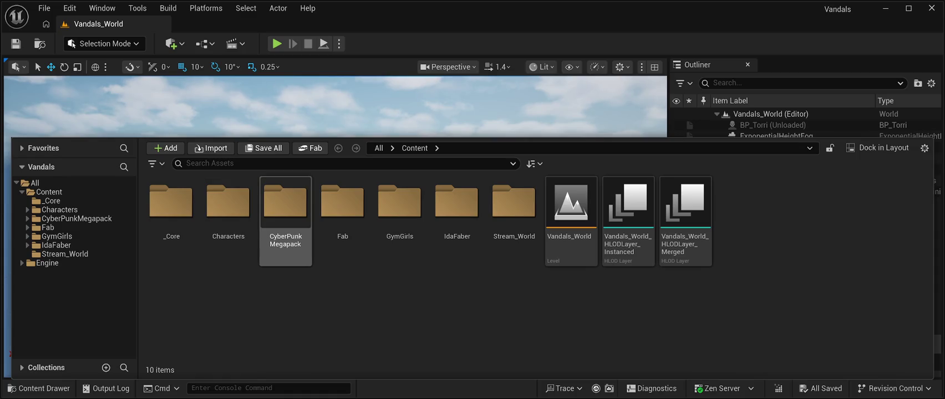
Browse CyberPunkMegapack's Textures, then collapse the pack and show the Stream_World level folder.
{"action": "double_click", "coordinate": [285, 218]}
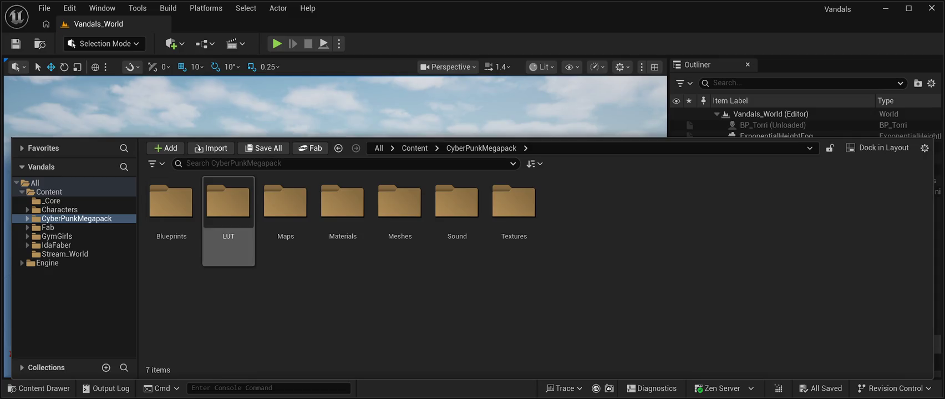
{"action": "double_click", "coordinate": [513, 208]}
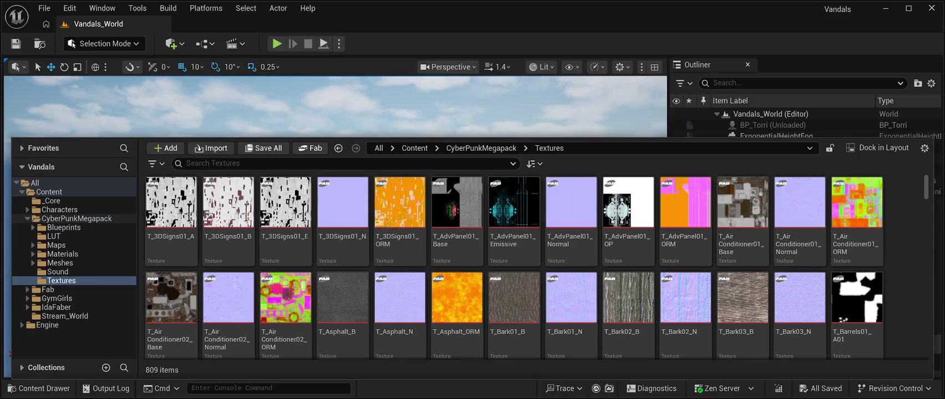
{"action": "left_click", "coordinate": [77, 218]}
{"action": "key", "text": "Left"}
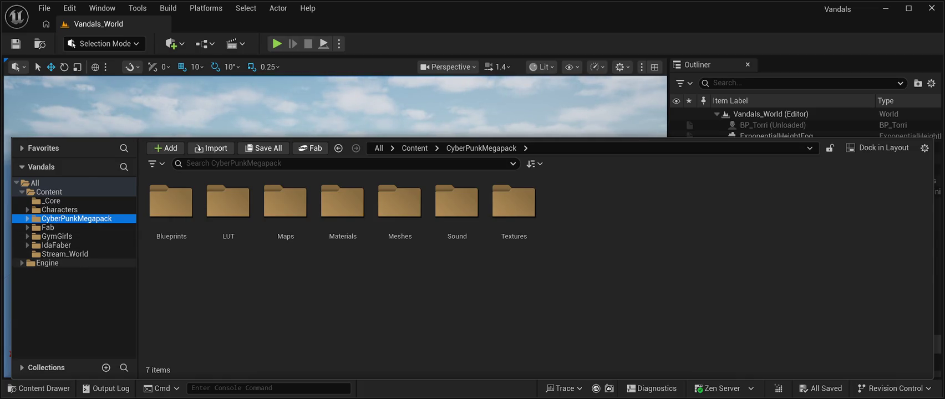
{"action": "left_click", "coordinate": [65, 254]}
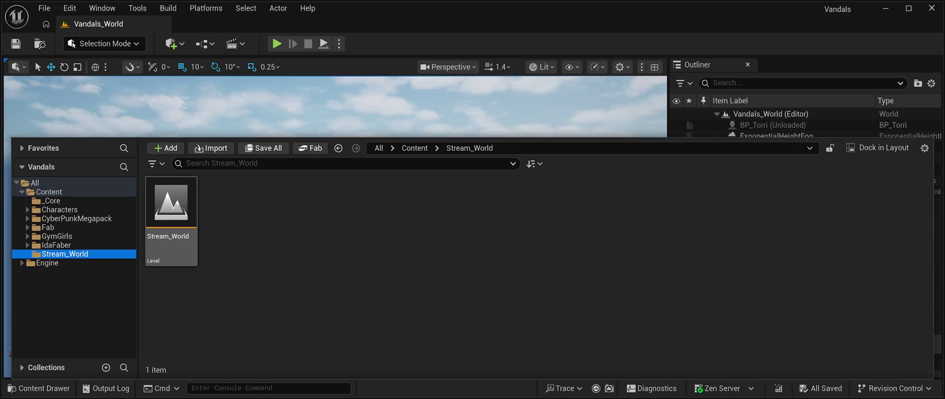
Step back up to CyberPunkMegapack in the tree and close the Content Drawer.
{"action": "key", "text": "Up"}
{"action": "key", "text": "Up"}
{"action": "key", "text": "Up"}
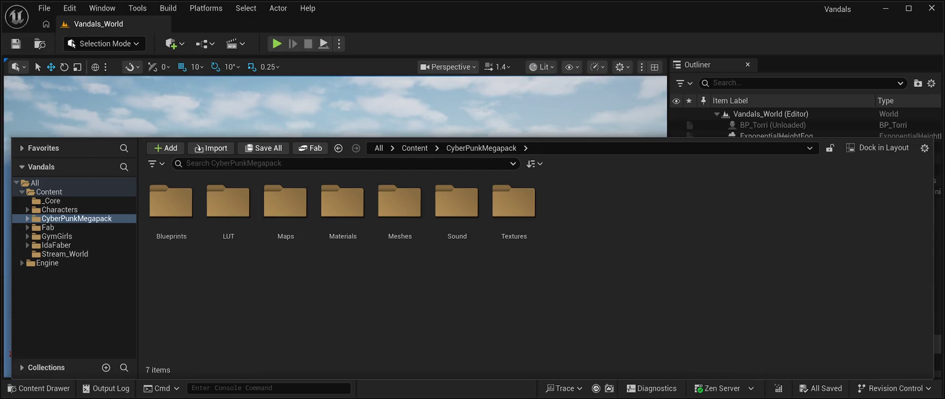
{"action": "key", "text": "ctrl+space"}
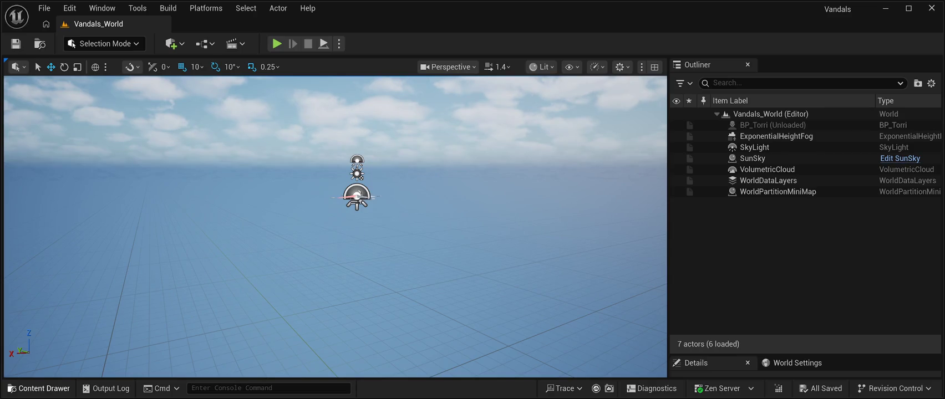
{"action": "left_click", "coordinate": [39, 388]}
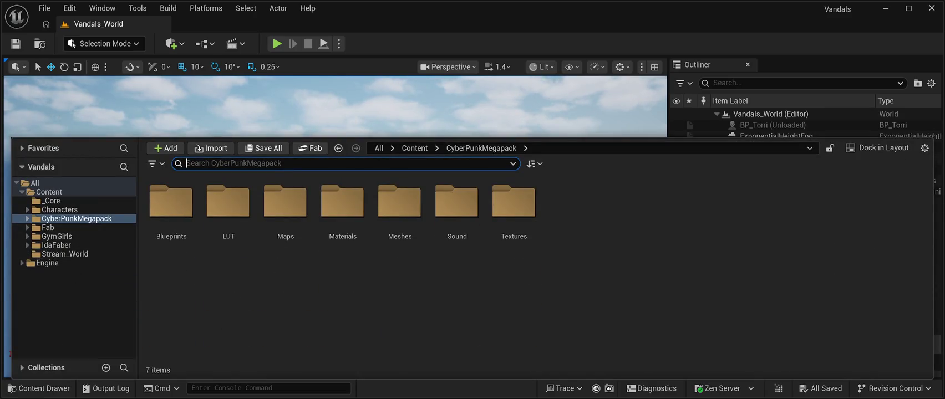
{"action": "left_click", "coordinate": [77, 218]}
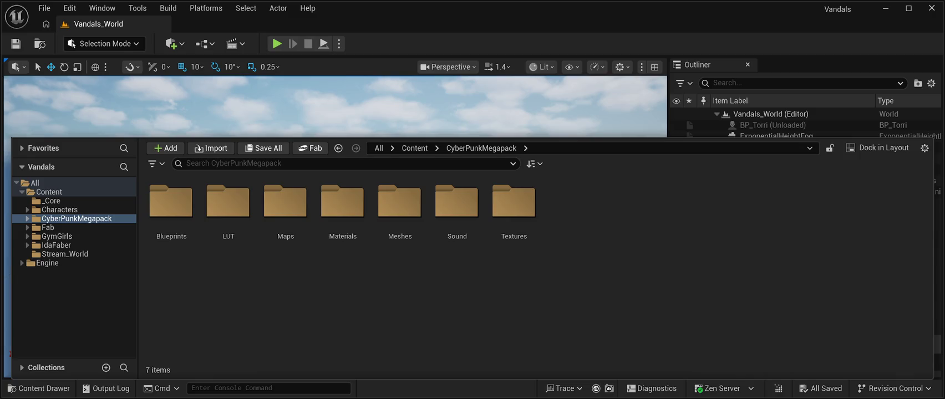
{"action": "left_click", "coordinate": [77, 219]}
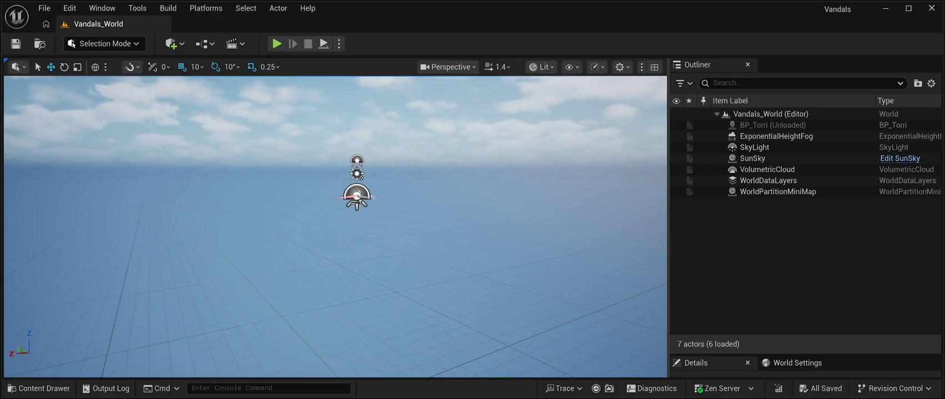
After the reload, open the Content Drawer to confirm nine items without CyberPunkMegapack.
{"action": "left_click", "coordinate": [39, 388]}
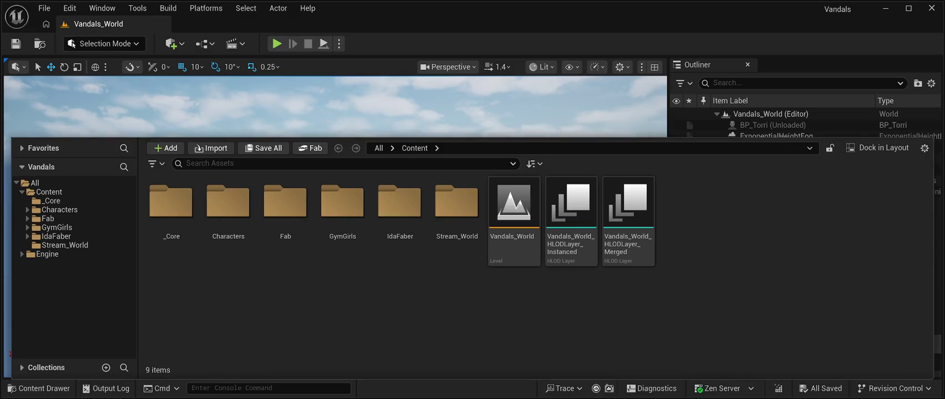
{"action": "key", "text": "ctrl+space"}
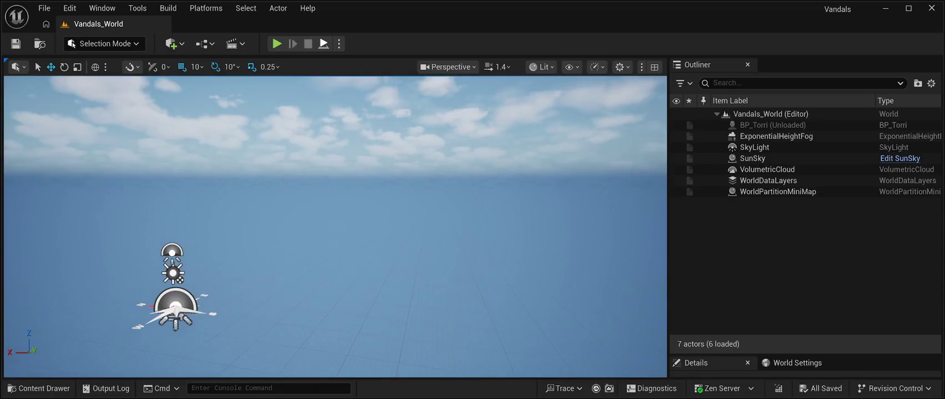
{"action": "key", "text": "alt+p"}
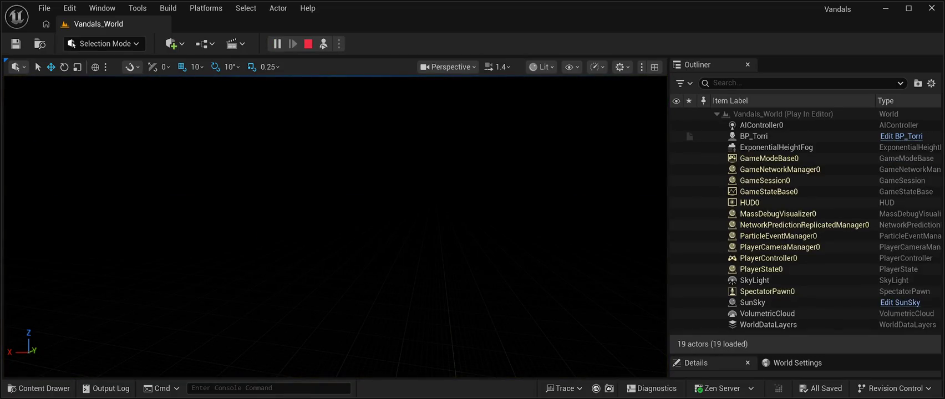
{"action": "key", "text": "Escape"}
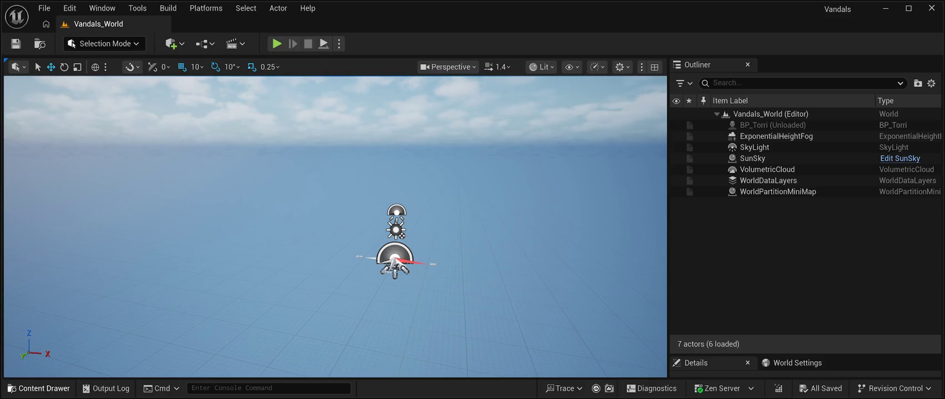
{"action": "left_click", "coordinate": [38, 388]}
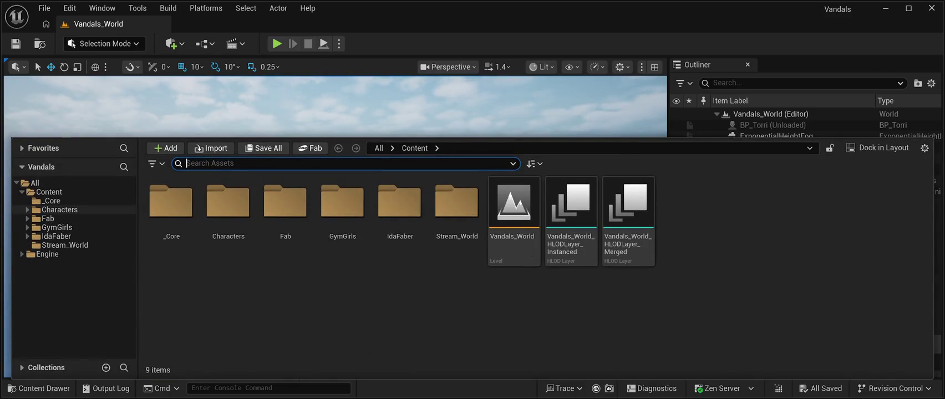
Open Characters > Torri, hide the drawer to view Stream_World, then reopen it.
{"action": "double_click", "coordinate": [227, 201]}
{"action": "double_click", "coordinate": [171, 201]}
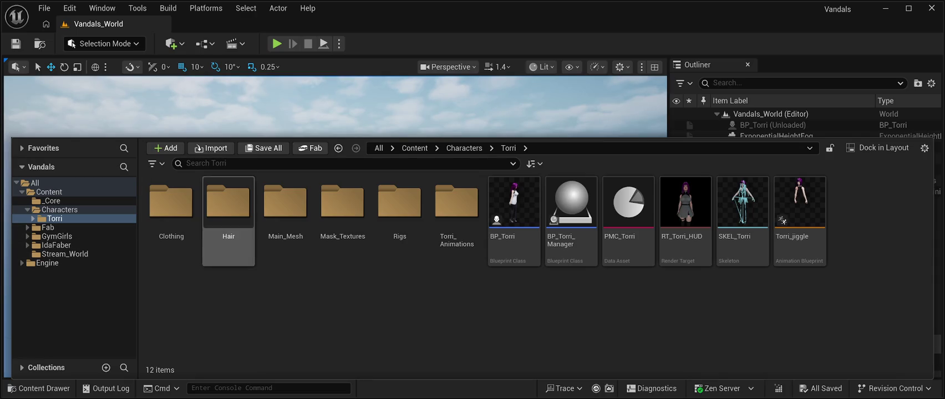
{"action": "key", "text": "ctrl+space"}
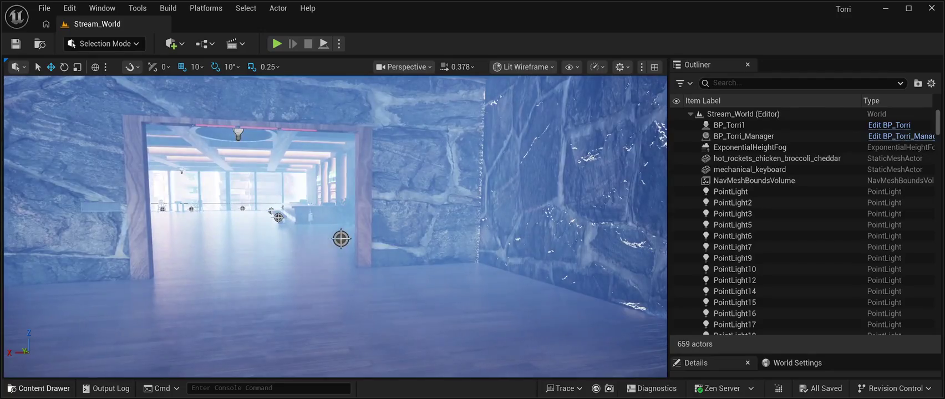
{"action": "left_click", "coordinate": [39, 388]}
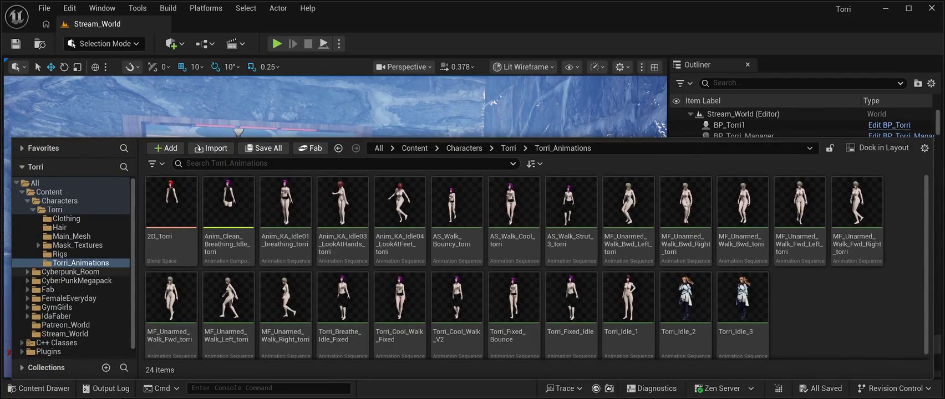
Show the Cyberpunk_Room folder's seven subfolders, hiding the drawer briefly to view the room.
{"action": "left_click", "coordinate": [70, 271]}
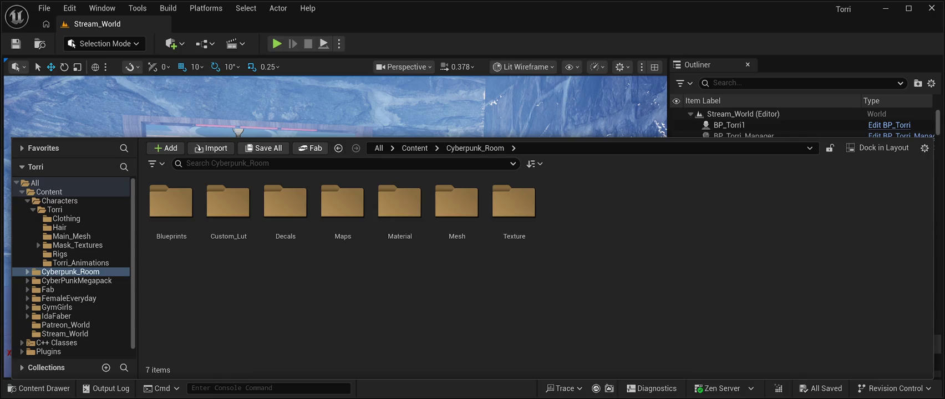
{"action": "key", "text": "ctrl+space"}
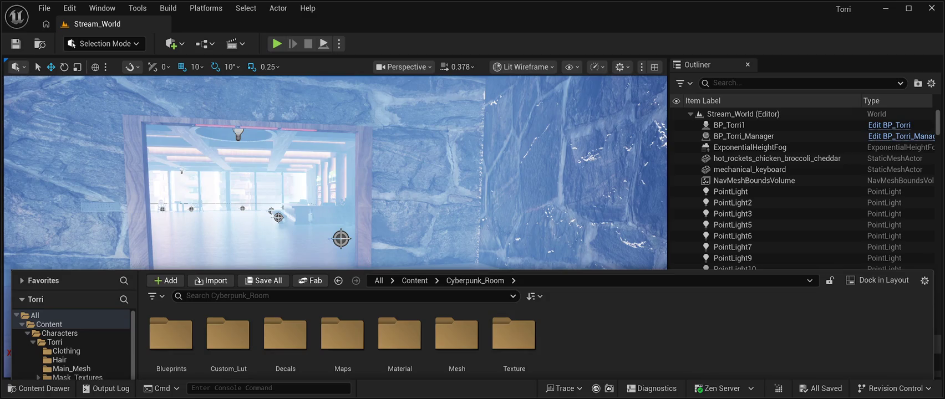
{"action": "key", "text": "ctrl+space"}
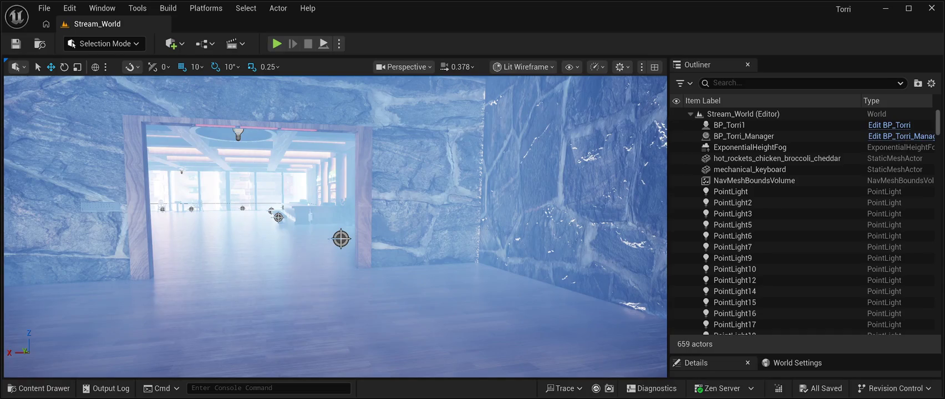
{"action": "key", "text": "ctrl+space"}
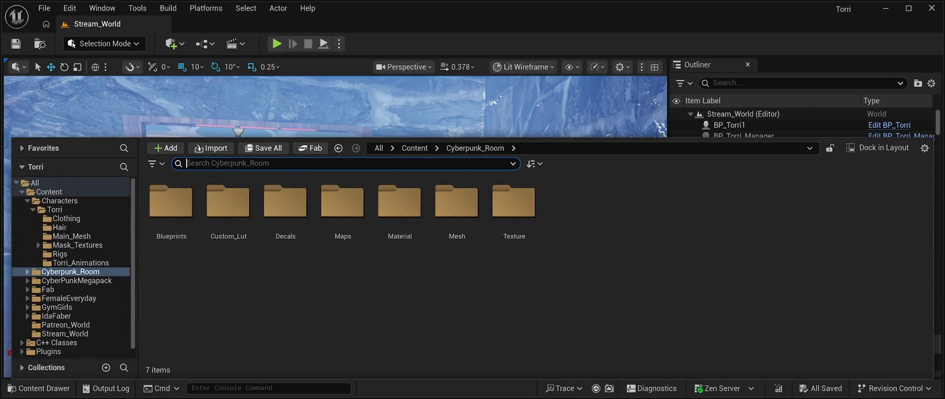
Show CyberPunkMegapack's seven subfolders from Blueprints to Textures, then hide the drawer.
{"action": "left_click", "coordinate": [76, 280]}
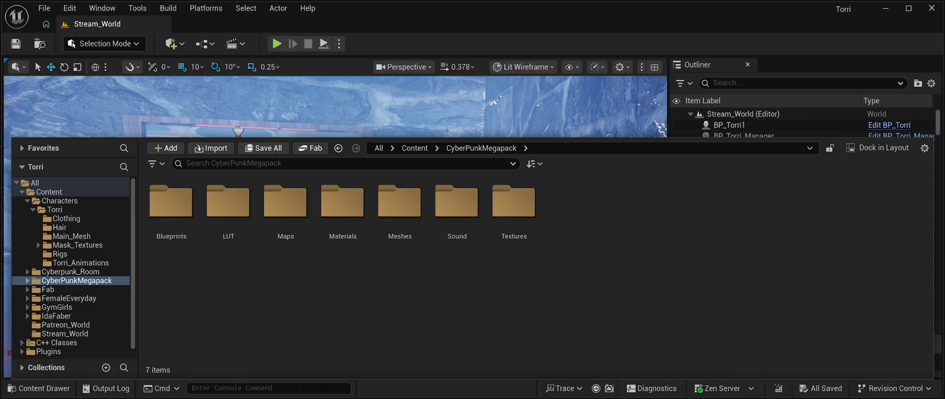
{"action": "key", "text": "ctrl+space"}
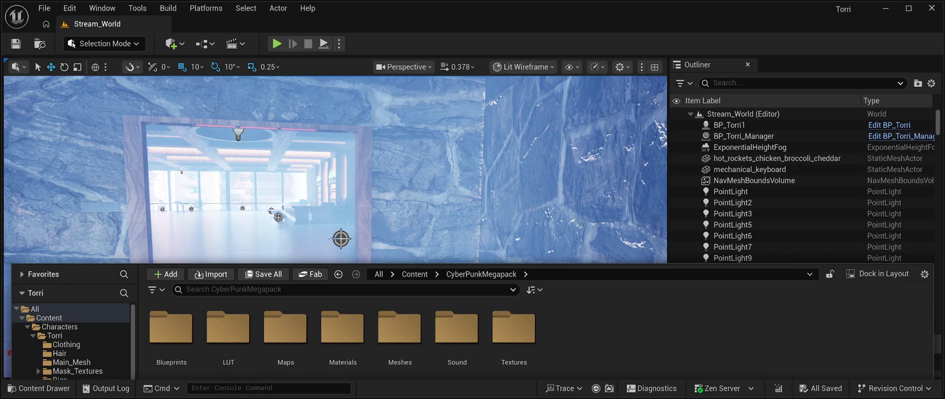
Hide the Content Drawer and fly the camera forward through the doorway.
{"action": "key", "text": "ctrl+space"}
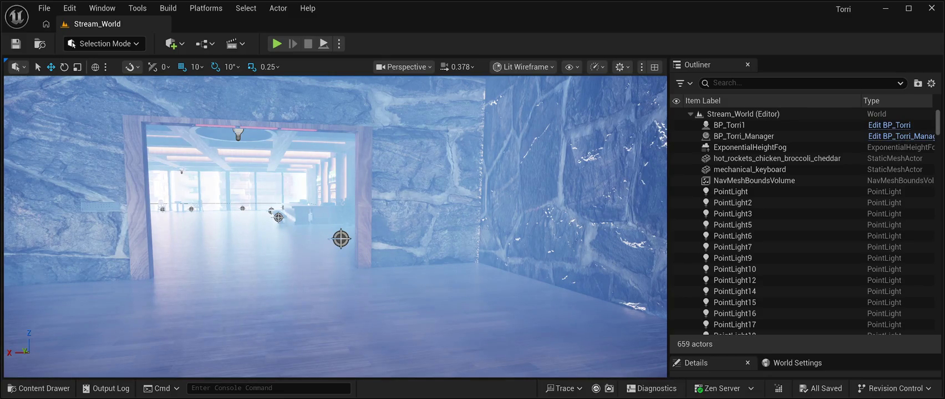
{"action": "mouse_move", "coordinate": [328, 239]}
{"action": "left_mouse_down"}
{"action": "mouse_move", "coordinate": [307, 225]}
{"action": "mouse_move", "coordinate": [330, 219]}
{"action": "mouse_move", "coordinate": [328, 240]}
{"action": "left_mouse_up"}
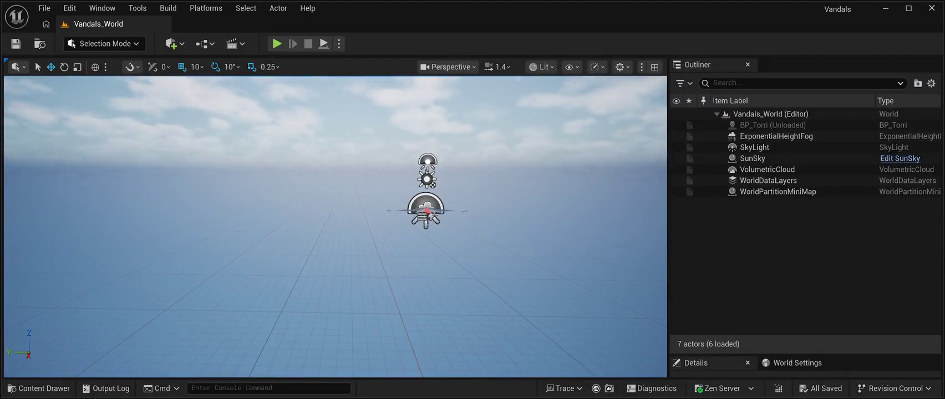
{"action": "key", "text": "ctrl+space"}
{"action": "left_click", "coordinate": [70, 227]}
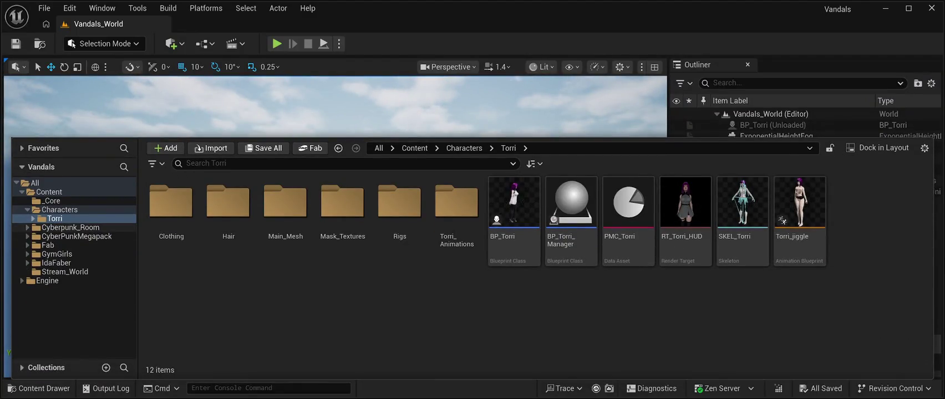
{"action": "double_click", "coordinate": [457, 202]}
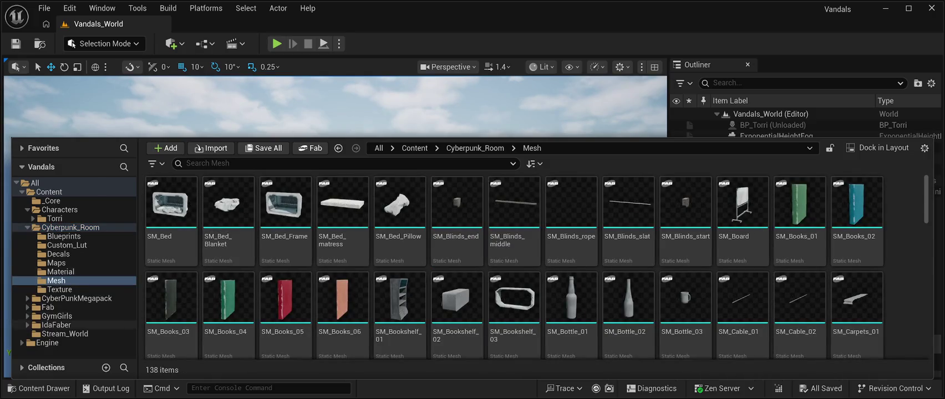
{"action": "left_click", "coordinate": [77, 298]}
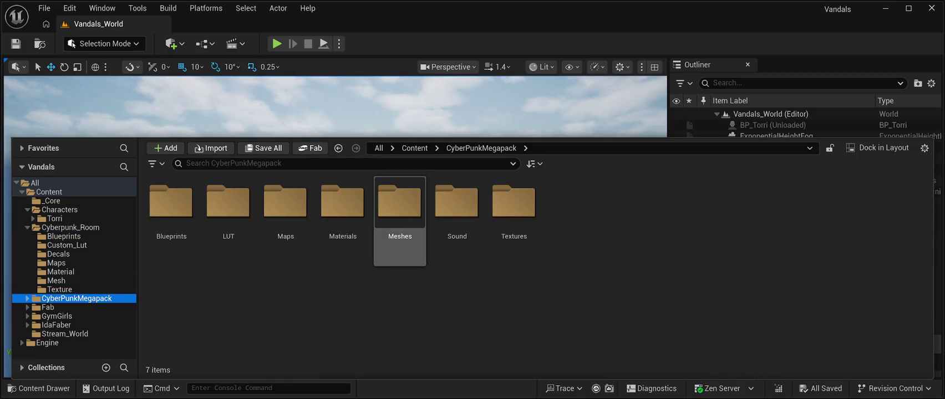
{"action": "double_click", "coordinate": [399, 202]}
{"action": "scroll", "coordinate": [685, 255], "scroll_direction": "down", "scroll_amount": 5}
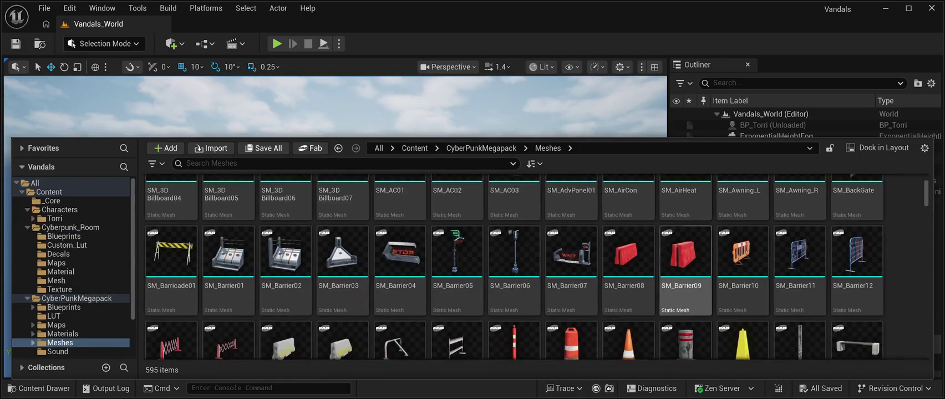
{"action": "scroll", "coordinate": [742, 277], "scroll_direction": "down", "scroll_amount": 10}
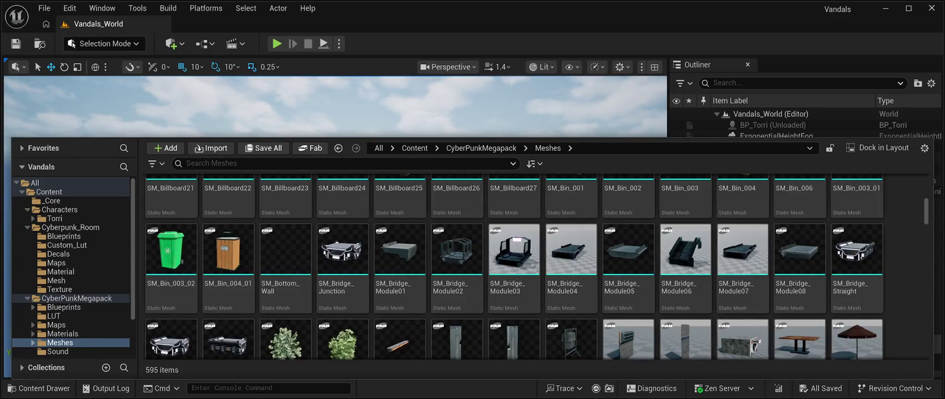
{"action": "mouse_move", "coordinate": [925, 211]}
{"action": "left_mouse_down"}
{"action": "mouse_move", "coordinate": [926, 282]}
{"action": "mouse_move", "coordinate": [925, 272]}
{"action": "left_mouse_up"}
{"action": "scroll", "coordinate": [685, 266], "scroll_direction": "down", "scroll_amount": 2}
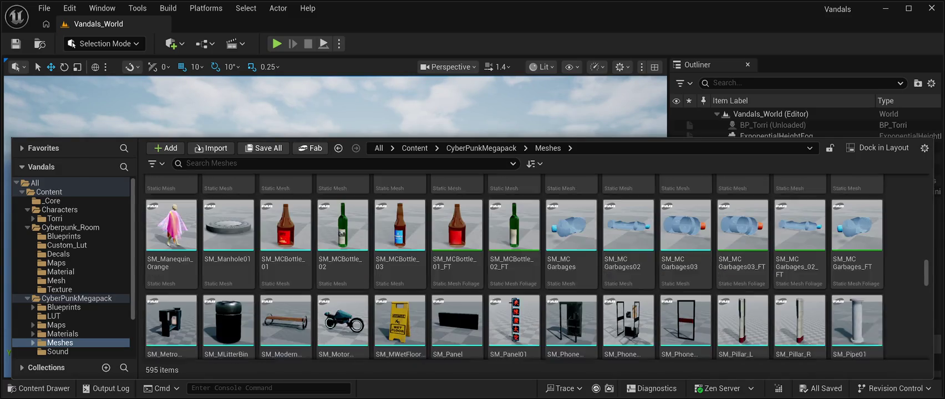
{"action": "scroll", "coordinate": [798, 272], "scroll_direction": "down", "scroll_amount": 2}
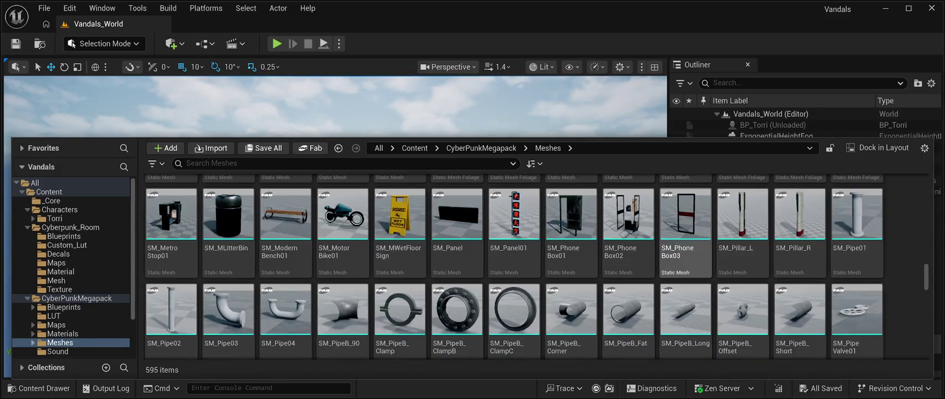
{"action": "scroll", "coordinate": [798, 271], "scroll_direction": "down", "scroll_amount": 6}
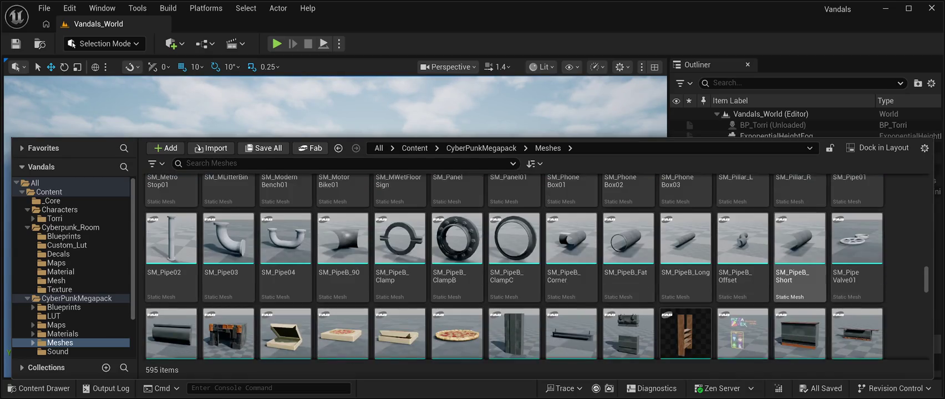
{"action": "scroll", "coordinate": [685, 310], "scroll_direction": "down", "scroll_amount": 3}
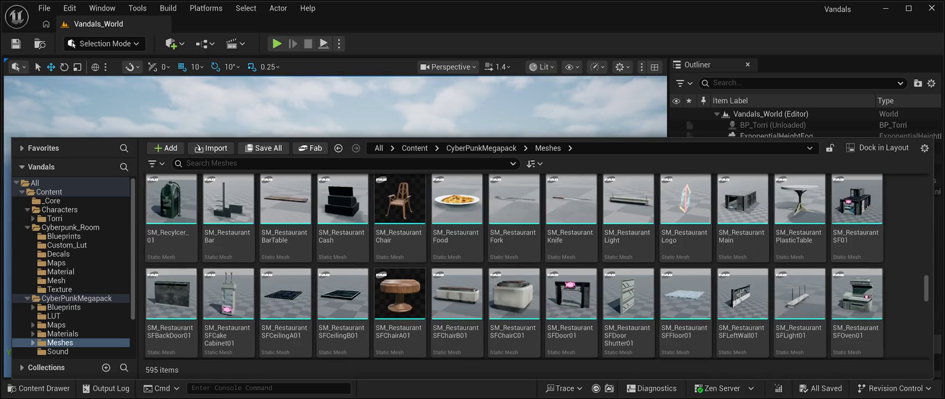
{"action": "scroll", "coordinate": [685, 310], "scroll_direction": "down", "scroll_amount": 1}
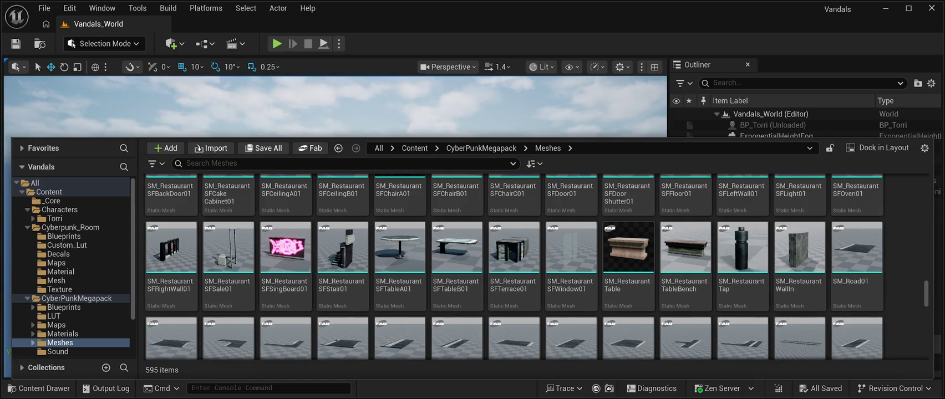
{"action": "scroll", "coordinate": [685, 249], "scroll_direction": "down", "scroll_amount": 1}
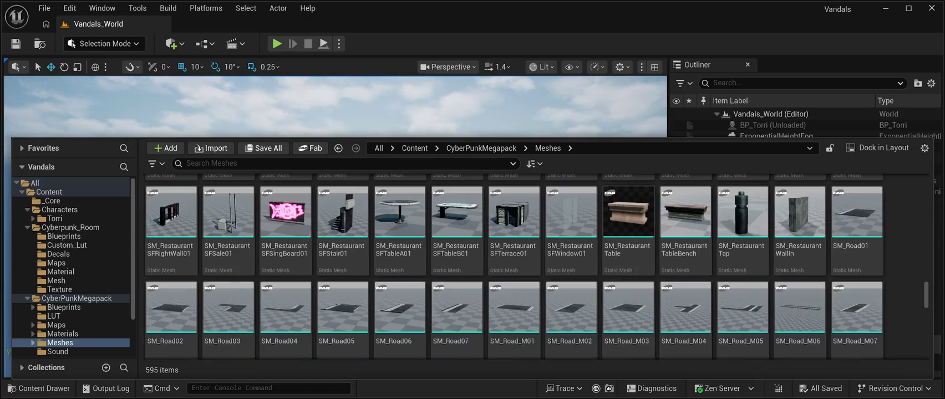
{"action": "scroll", "coordinate": [513, 267], "scroll_direction": "down", "scroll_amount": 10}
{"action": "scroll", "coordinate": [513, 267], "scroll_direction": "down", "scroll_amount": 5}
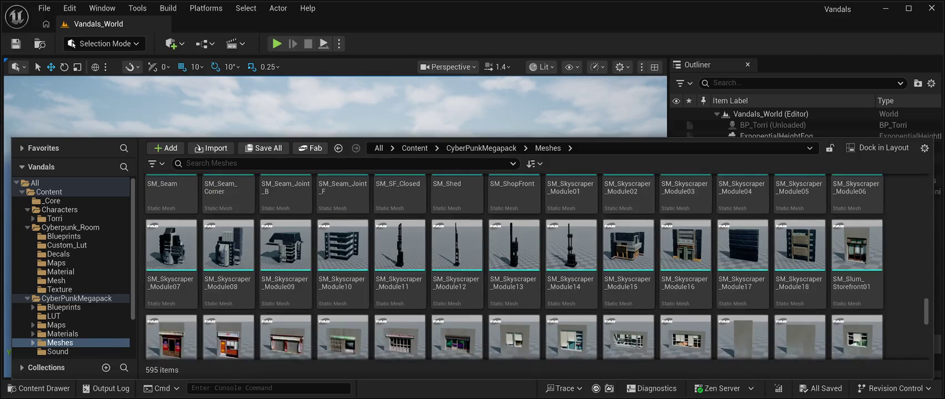
{"action": "scroll", "coordinate": [628, 266], "scroll_direction": "down", "scroll_amount": 5}
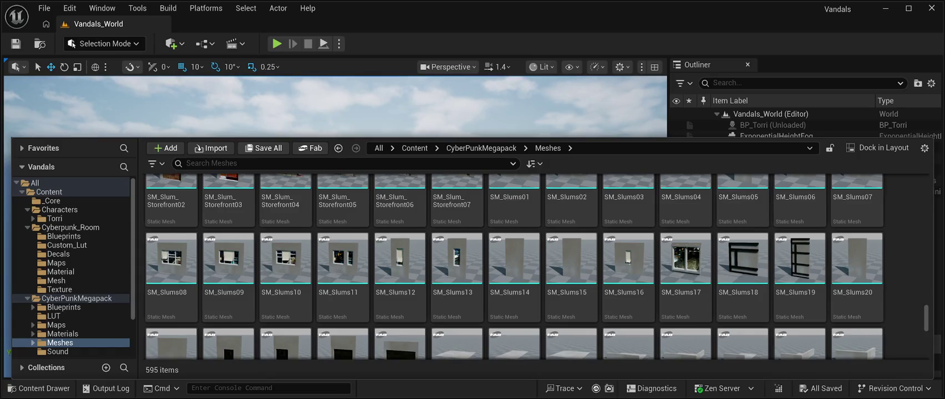
{"action": "key", "text": "ctrl+space"}
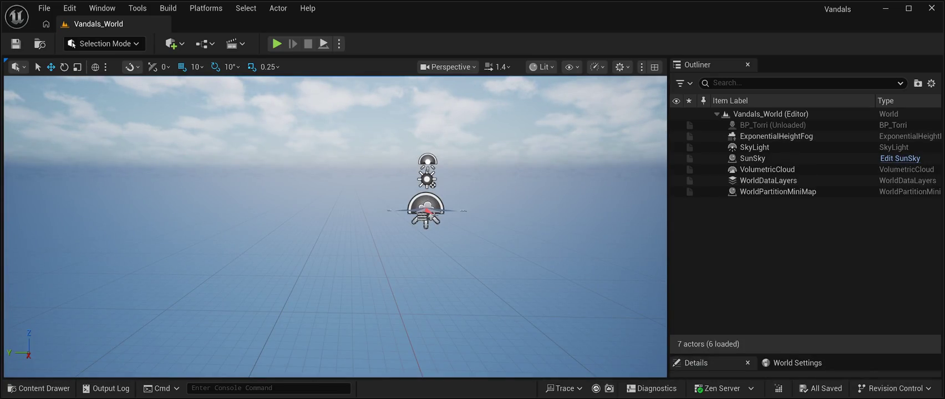
Open Meshes > Prefabs and scroll through its 112 static mesh prefabs.
{"action": "key", "text": "ctrl+space"}
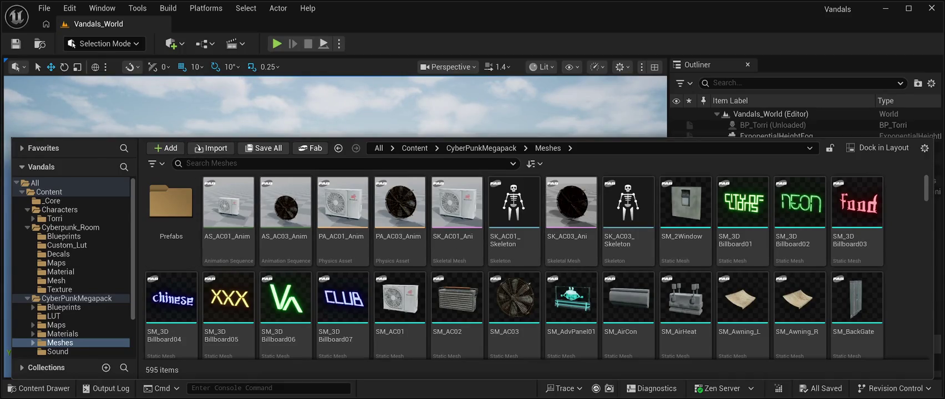
{"action": "double_click", "coordinate": [170, 211]}
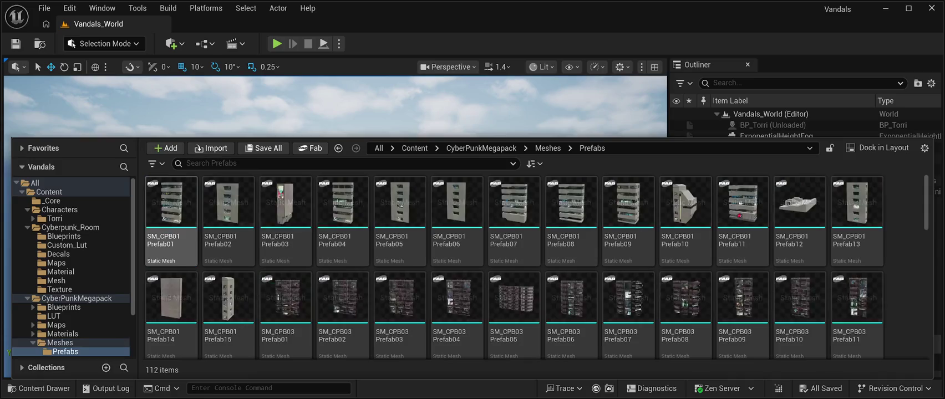
{"action": "scroll", "coordinate": [685, 221], "scroll_direction": "down", "scroll_amount": 5}
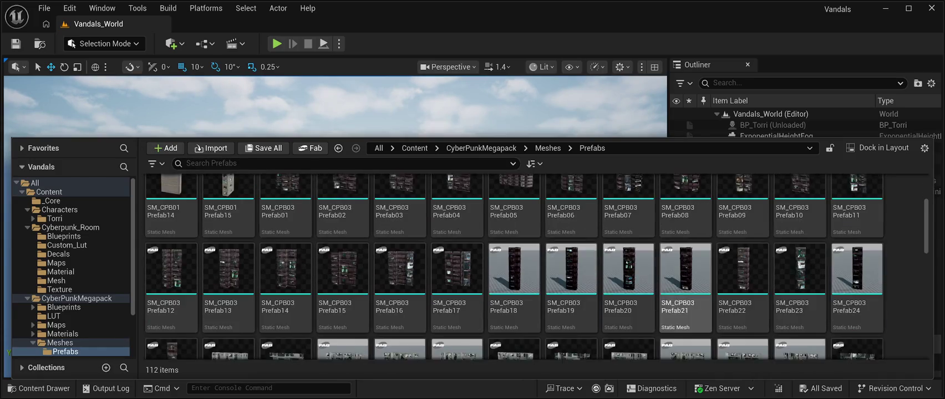
{"action": "scroll", "coordinate": [685, 222], "scroll_direction": "down", "scroll_amount": 5}
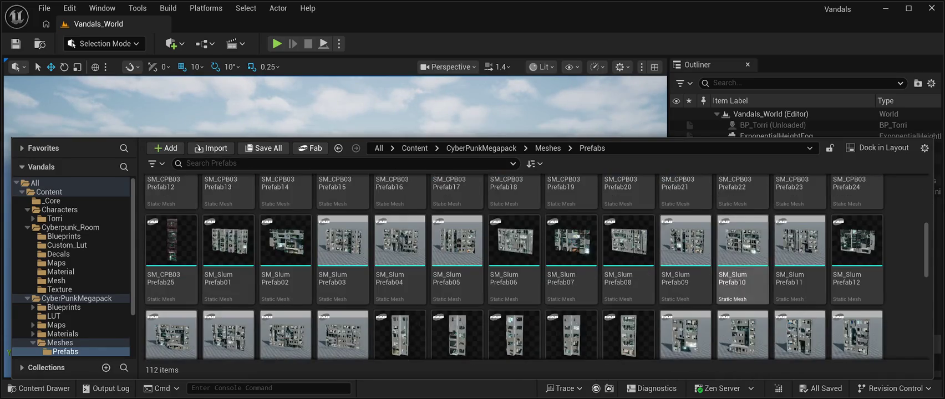
{"action": "scroll", "coordinate": [571, 299], "scroll_direction": "down", "scroll_amount": 1}
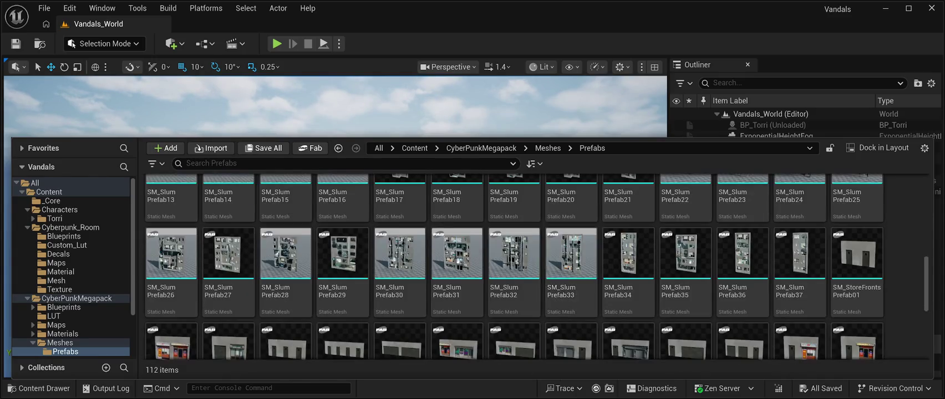
{"action": "scroll", "coordinate": [571, 300], "scroll_direction": "up", "scroll_amount": 2}
{"action": "scroll", "coordinate": [571, 310], "scroll_direction": "up", "scroll_amount": 1}
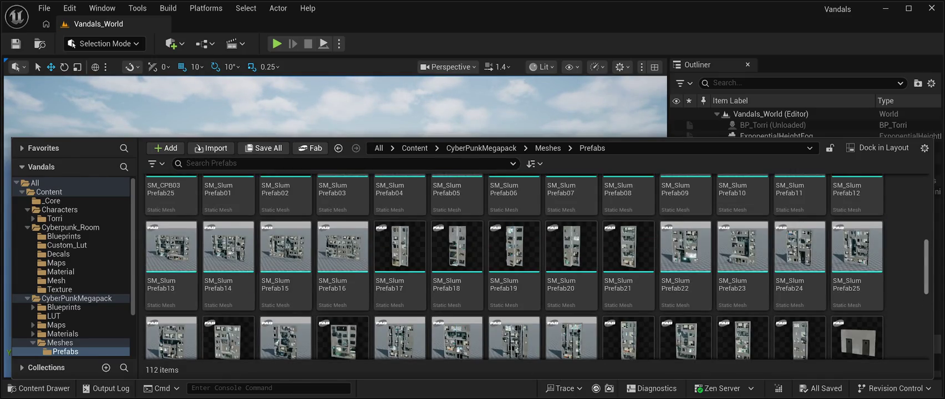
{"action": "scroll", "coordinate": [513, 266], "scroll_direction": "up", "scroll_amount": 1}
Orbit around the level, then reopen Prefabs and scroll to the StoreFronts and Structure prefabs.
{"action": "key", "text": "ctrl+space"}
{"action": "mouse_move", "coordinate": [334, 227]}
{"action": "left_mouse_down"}
{"action": "mouse_move", "coordinate": [333, 183]}
{"action": "mouse_move", "coordinate": [321, 210]}
{"action": "mouse_move", "coordinate": [327, 172]}
{"action": "mouse_move", "coordinate": [327, 216]}
{"action": "mouse_move", "coordinate": [421, 217]}
{"action": "mouse_move", "coordinate": [429, 249]}
{"action": "left_mouse_up"}
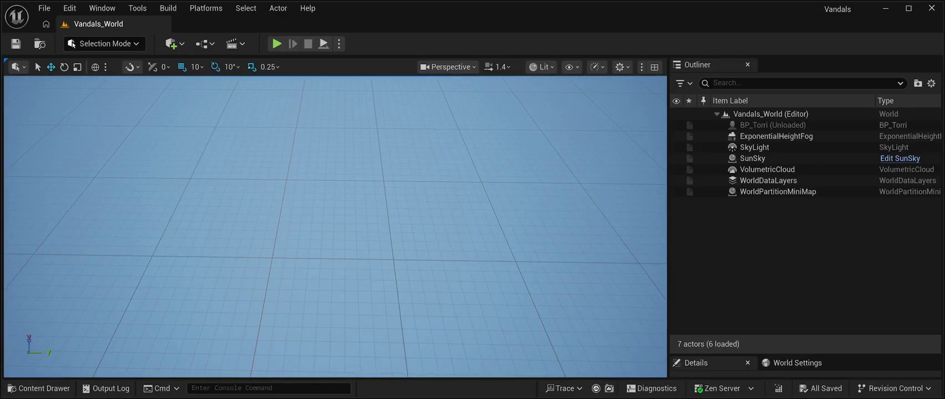
{"action": "key", "text": "ctrl+space"}
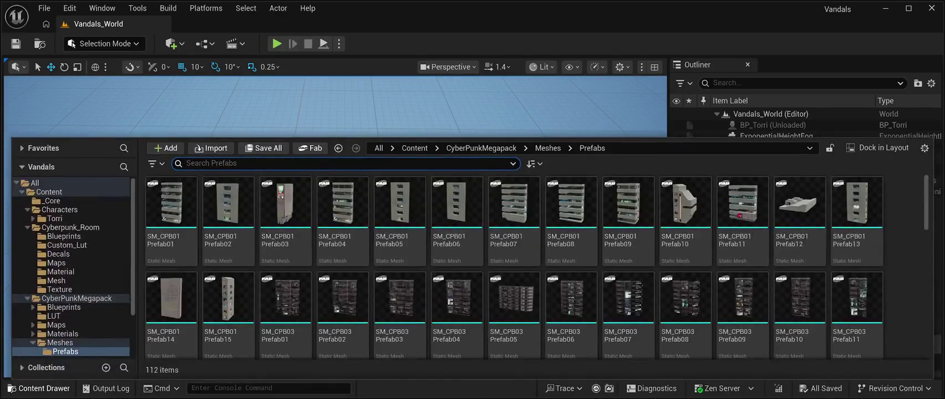
{"action": "scroll", "coordinate": [537, 266], "scroll_direction": "down", "scroll_amount": 3}
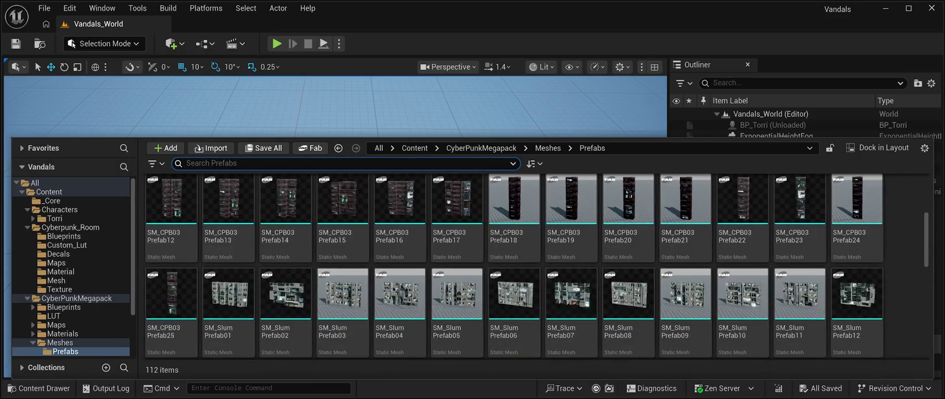
{"action": "scroll", "coordinate": [537, 266], "scroll_direction": "down", "scroll_amount": 8}
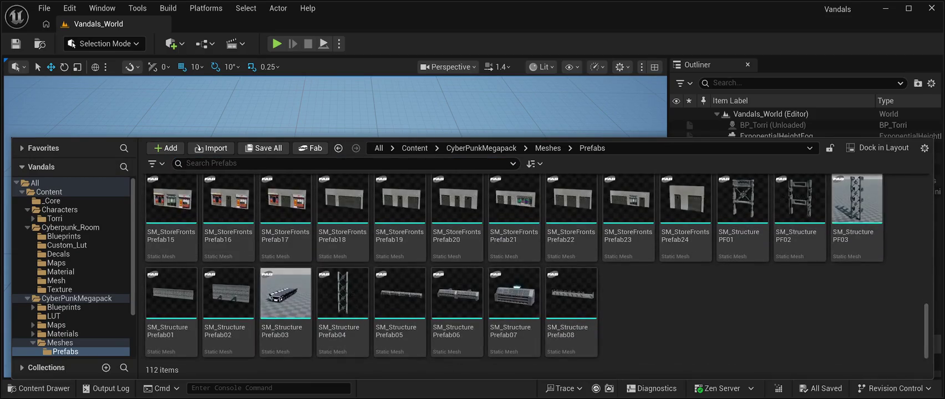
{"action": "scroll", "coordinate": [537, 267], "scroll_direction": "up", "scroll_amount": 1}
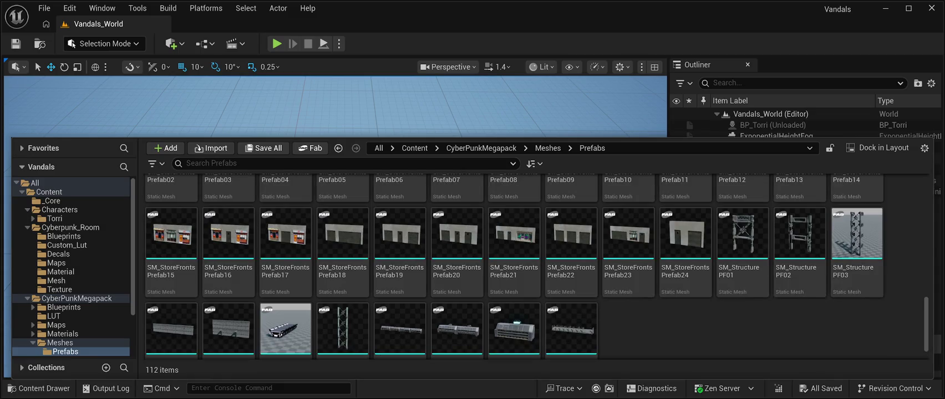
{"action": "scroll", "coordinate": [537, 266], "scroll_direction": "down", "scroll_amount": 1}
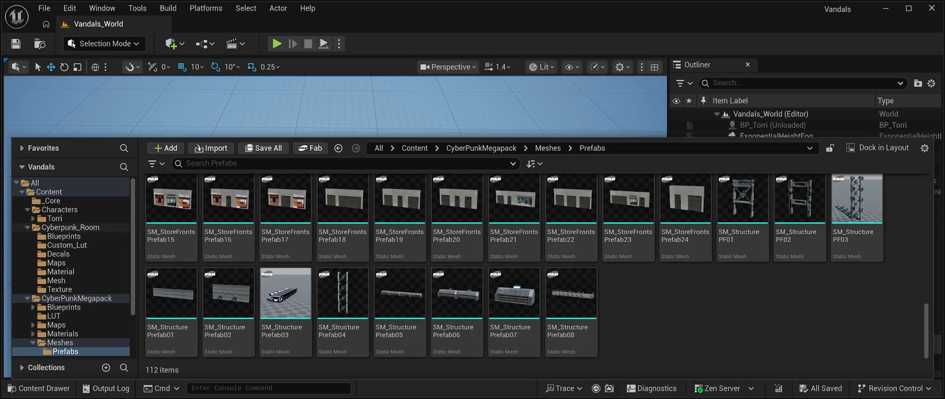
{"action": "left_click", "coordinate": [71, 227]}
{"action": "double_click", "coordinate": [457, 205]}
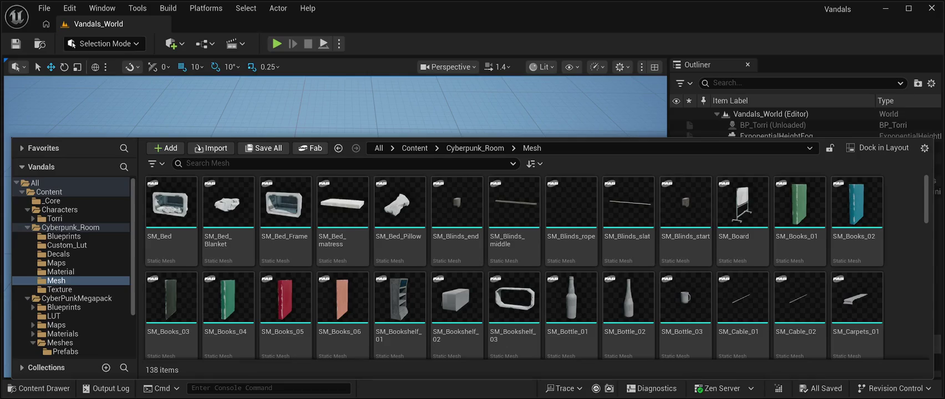
{"action": "scroll", "coordinate": [457, 239], "scroll_direction": "down", "scroll_amount": 3}
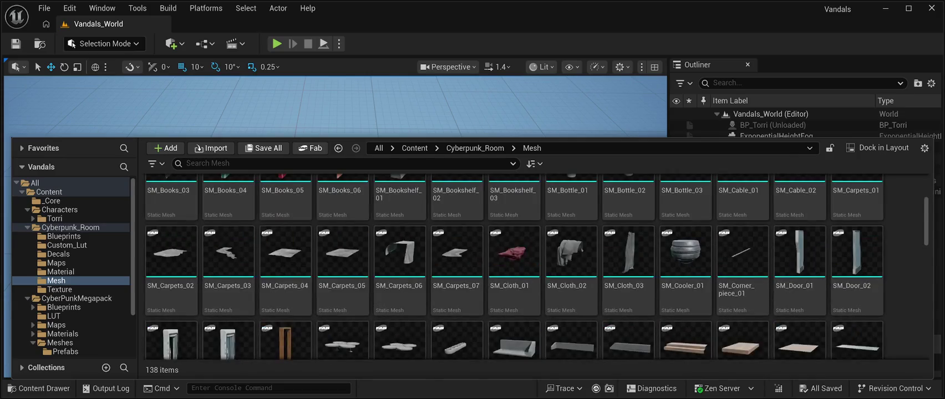
{"action": "scroll", "coordinate": [537, 266], "scroll_direction": "down", "scroll_amount": 15}
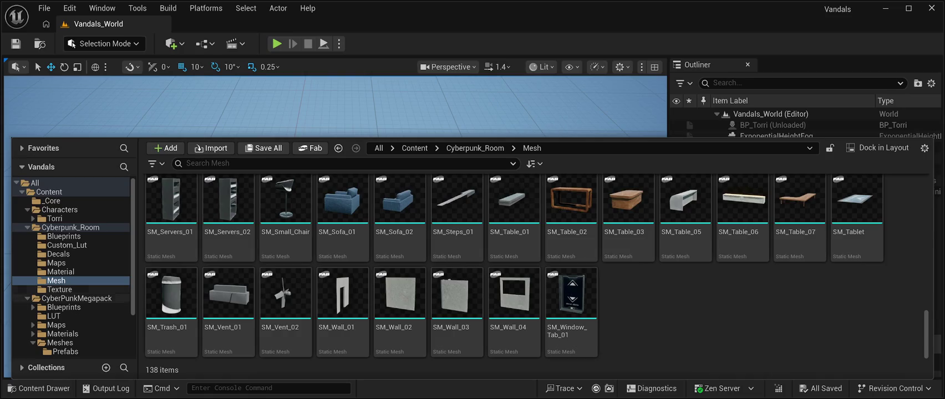
{"action": "left_click", "coordinate": [76, 298]}
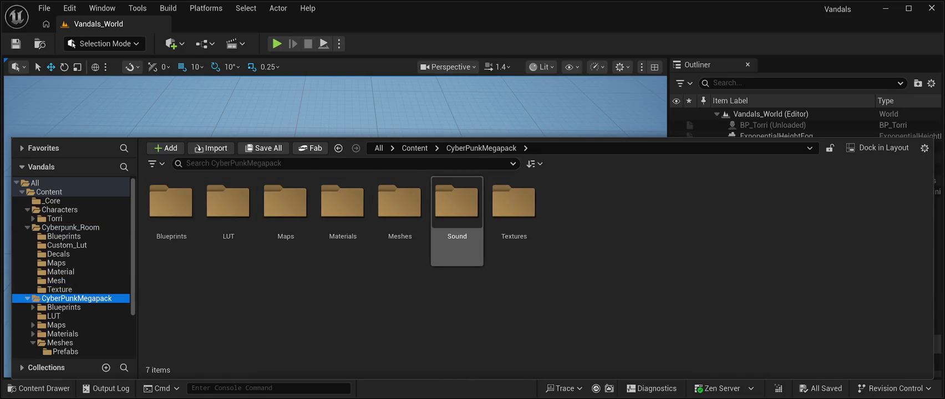
Place the SM_UnderTrees01 planter from Meshes into the level at 910, 1320, 0.
{"action": "double_click", "coordinate": [399, 205]}
{"action": "left_click_drag", "start_coordinate": [925, 188], "coordinate": [925, 345]}
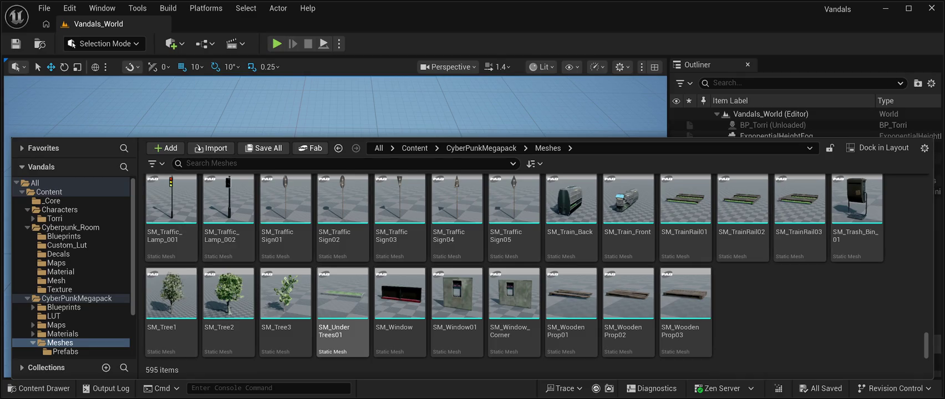
{"action": "left_click", "coordinate": [342, 300]}
{"action": "mouse_move", "coordinate": [342, 299]}
{"action": "left_mouse_down"}
{"action": "mouse_move", "coordinate": [342, 266]}
{"action": "mouse_move", "coordinate": [377, 161]}
{"action": "mouse_move", "coordinate": [339, 210]}
{"action": "mouse_move", "coordinate": [370, 191]}
{"action": "left_mouse_up"}
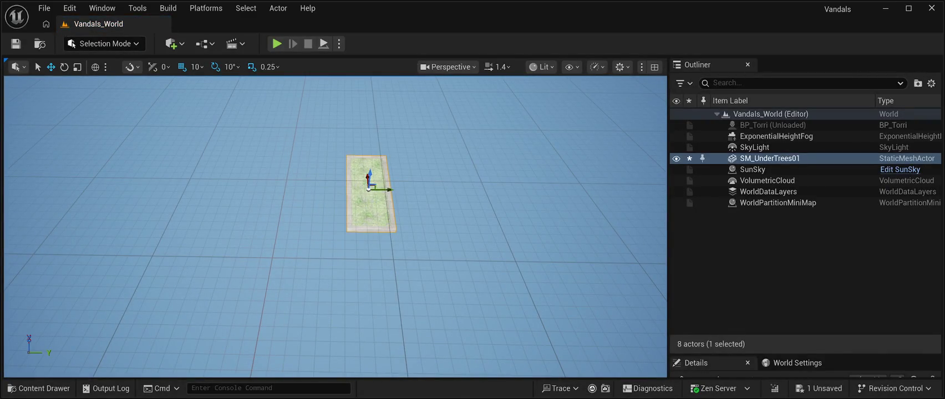
{"action": "left_click", "coordinate": [769, 158]}
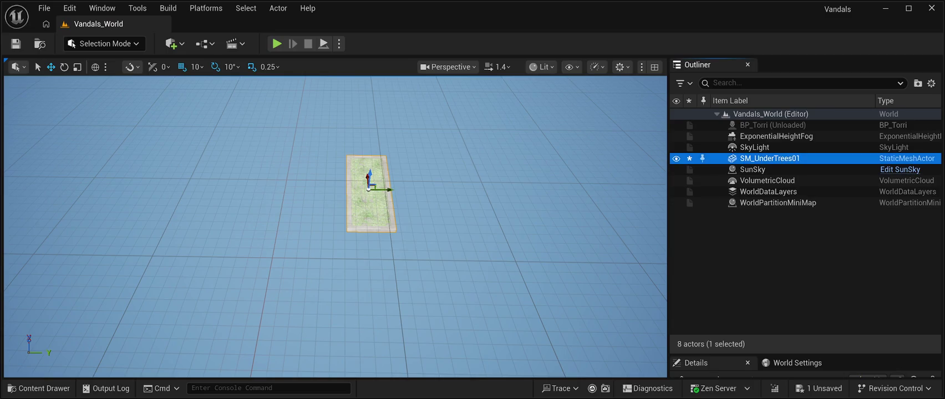
{"action": "left_click_drag", "start_coordinate": [804, 354], "coordinate": [803, 220]}
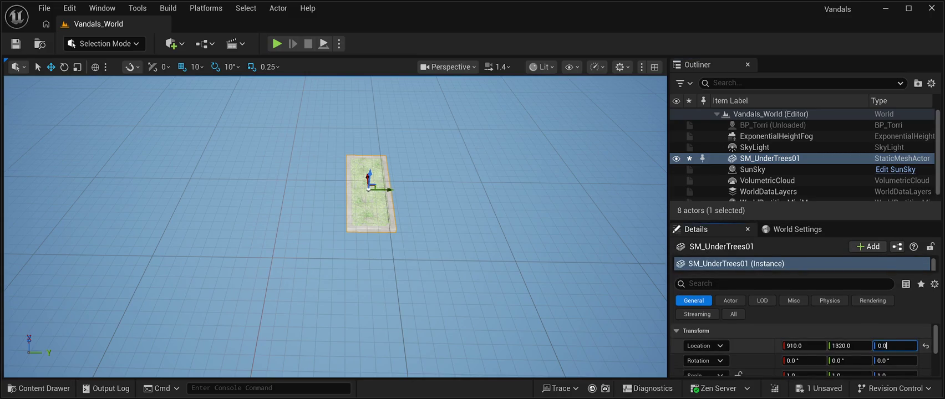
Frame and orbit around the planter, then browse to its source mesh with Ctrl+B.
{"action": "mouse_move", "coordinate": [333, 222]}
{"action": "left_mouse_down"}
{"action": "mouse_move", "coordinate": [332, 255]}
{"action": "mouse_move", "coordinate": [310, 222]}
{"action": "mouse_move", "coordinate": [327, 232]}
{"action": "mouse_move", "coordinate": [327, 199]}
{"action": "mouse_move", "coordinate": [310, 167]}
{"action": "left_mouse_up"}
{"action": "key", "text": "f"}
{"action": "left_click_drag", "start_coordinate": [333, 221], "coordinate": [421, 155]}
{"action": "scroll", "coordinate": [347, 233], "scroll_direction": "up", "scroll_amount": 3}
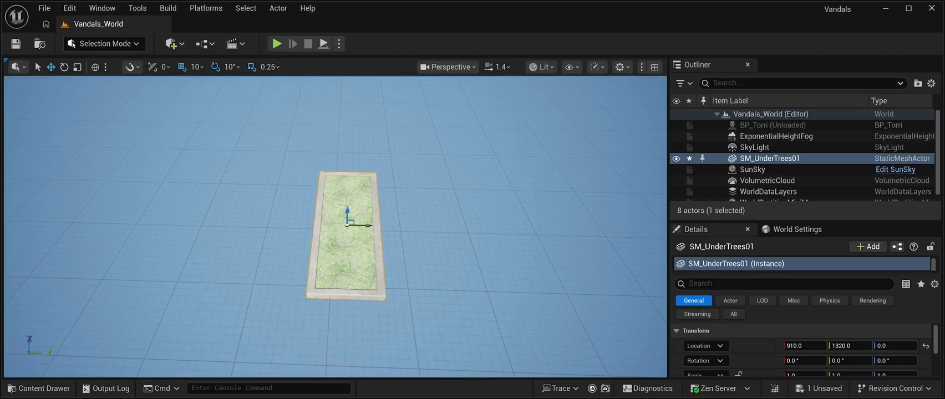
{"action": "left_click_drag", "start_coordinate": [346, 233], "coordinate": [277, 241]}
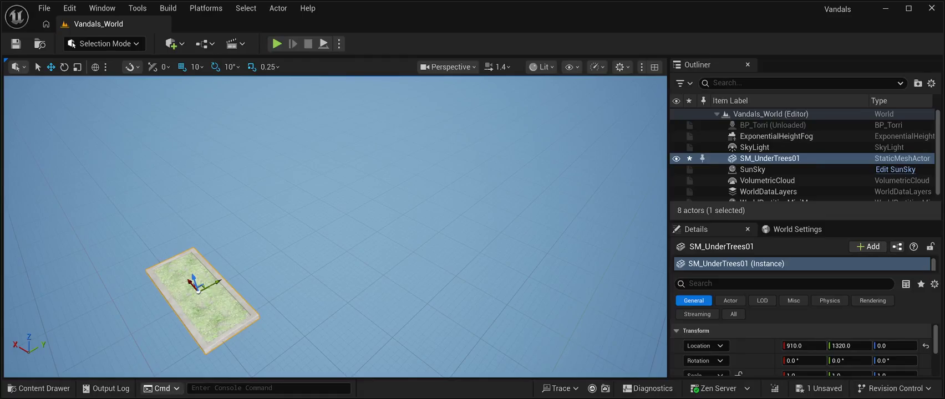
{"action": "key", "text": "ctrl+b"}
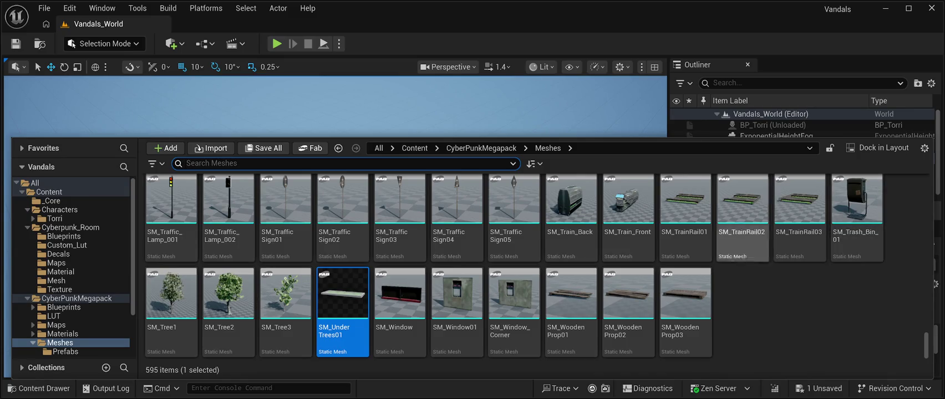
Place SM_Traffic_Lamp_001 in the level at 790, 1510 with its Location Z at 0.
{"action": "scroll", "coordinate": [571, 244], "scroll_direction": "up", "scroll_amount": 2}
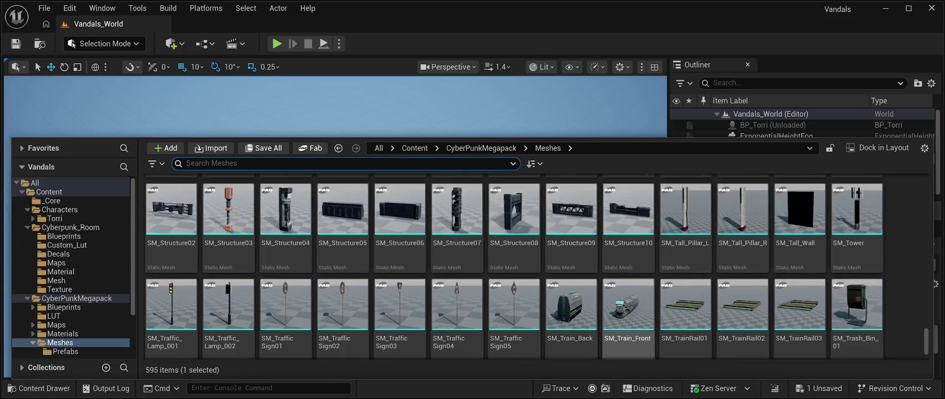
{"action": "scroll", "coordinate": [513, 244], "scroll_direction": "up", "scroll_amount": 2}
{"action": "scroll", "coordinate": [343, 300], "scroll_direction": "up", "scroll_amount": 2}
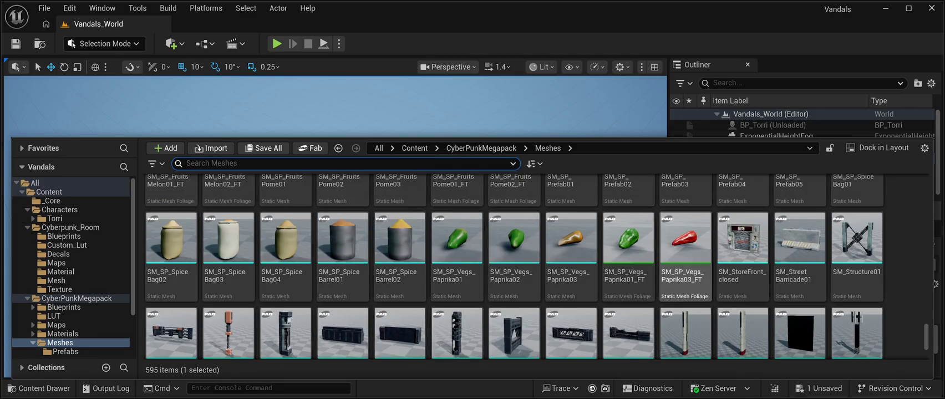
{"action": "scroll", "coordinate": [457, 272], "scroll_direction": "up", "scroll_amount": 6}
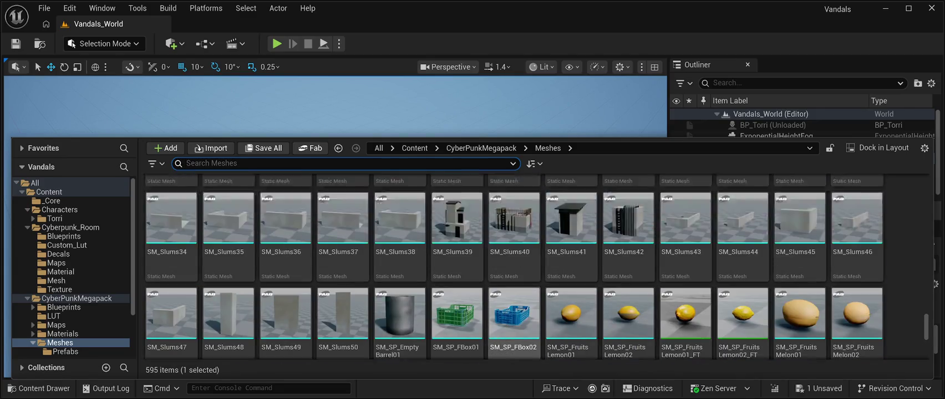
{"action": "scroll", "coordinate": [457, 271], "scroll_direction": "down", "scroll_amount": 8}
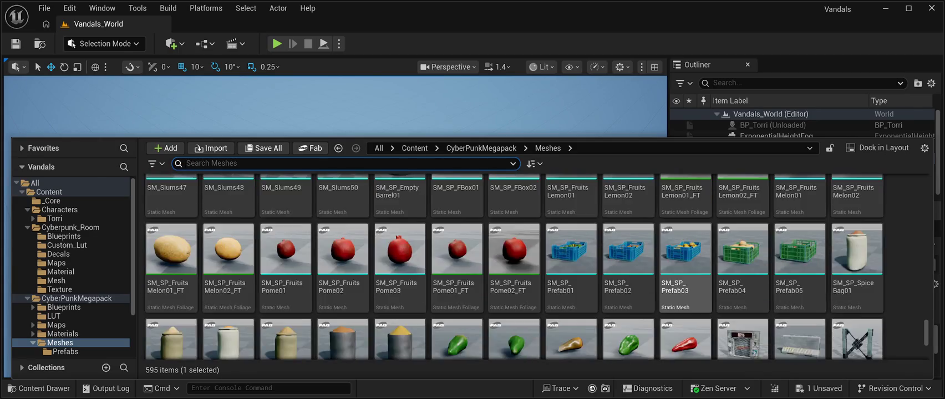
{"action": "scroll", "coordinate": [514, 266], "scroll_direction": "down", "scroll_amount": 5}
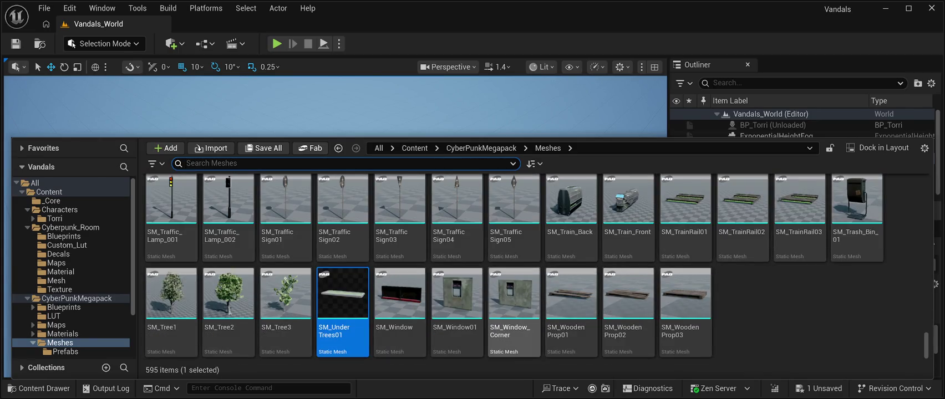
{"action": "scroll", "coordinate": [456, 311], "scroll_direction": "up", "scroll_amount": 5}
{"action": "scroll", "coordinate": [399, 244], "scroll_direction": "down", "scroll_amount": 4}
{"action": "scroll", "coordinate": [399, 244], "scroll_direction": "down", "scroll_amount": 1}
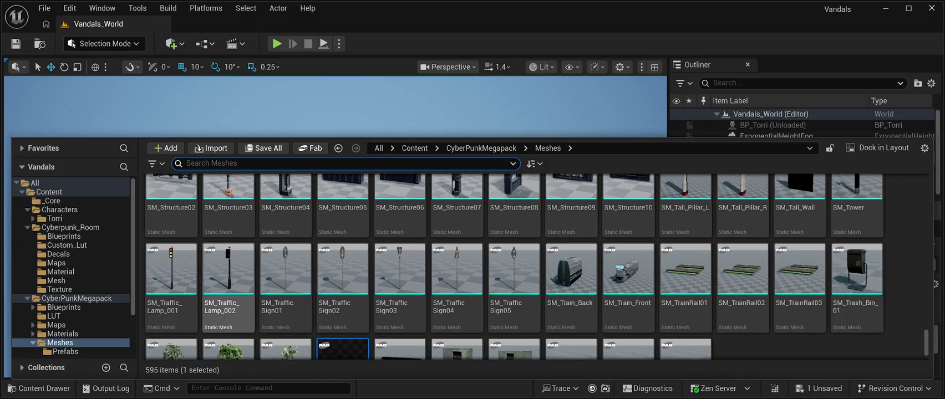
{"action": "left_click", "coordinate": [171, 272]}
{"action": "mouse_move", "coordinate": [170, 272]}
{"action": "left_mouse_down"}
{"action": "mouse_move", "coordinate": [219, 246]}
{"action": "mouse_move", "coordinate": [320, 326]}
{"action": "left_mouse_up"}
{"action": "type", "text": "0"}
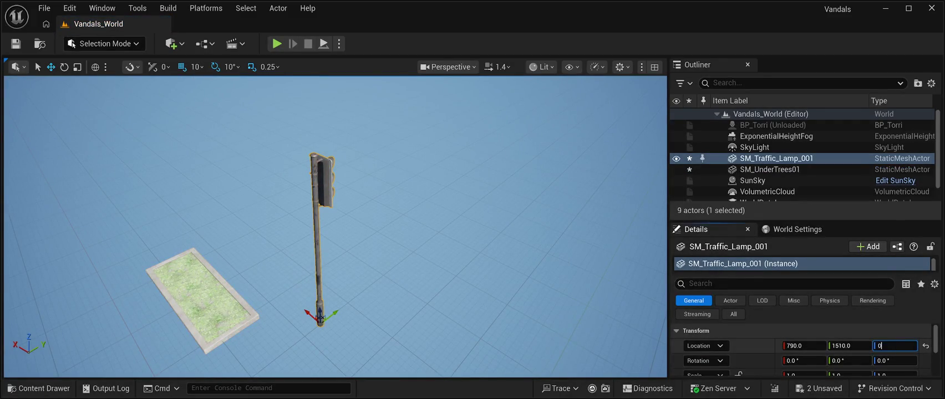
{"action": "key", "text": "Return"}
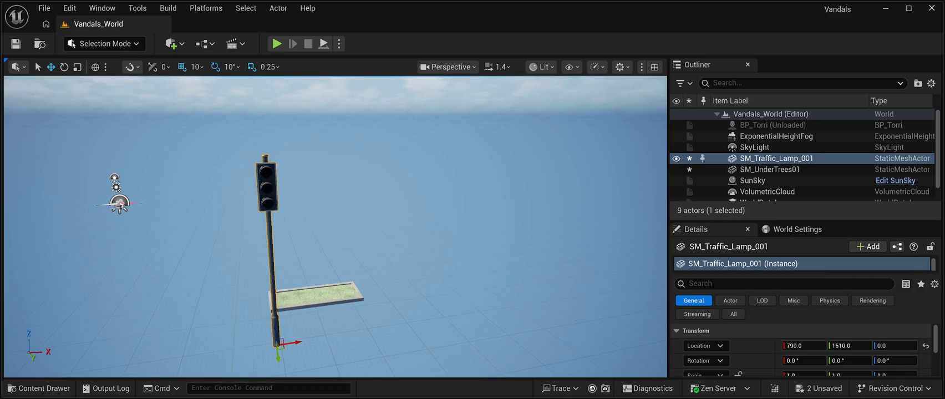
{"action": "key", "text": "alt+p"}
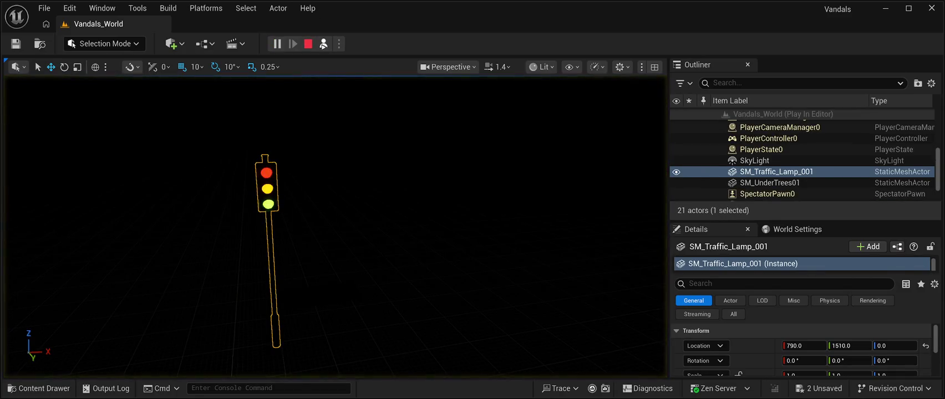
{"action": "key", "text": "s"}
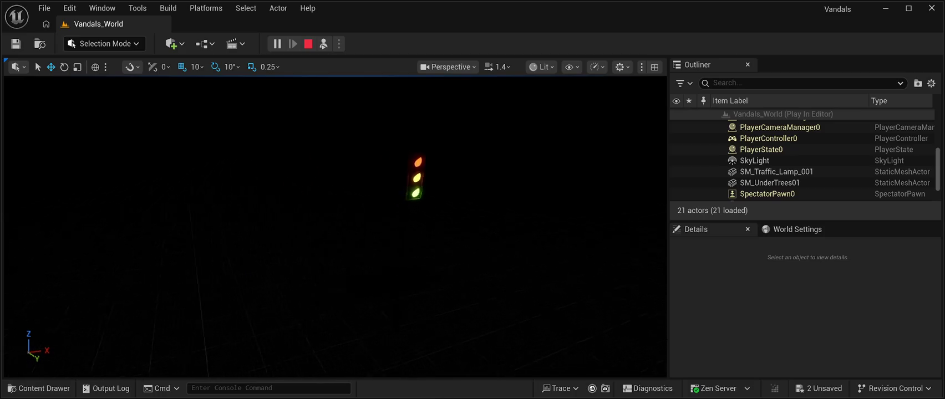
{"action": "key", "text": "w"}
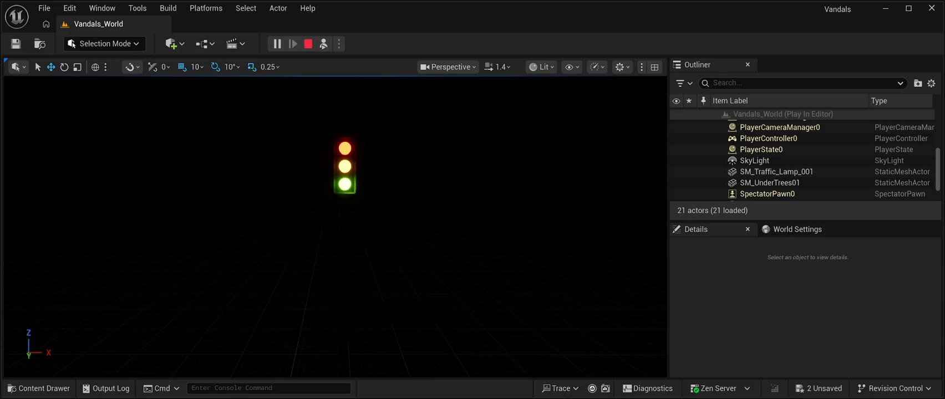
{"action": "key", "text": "Escape"}
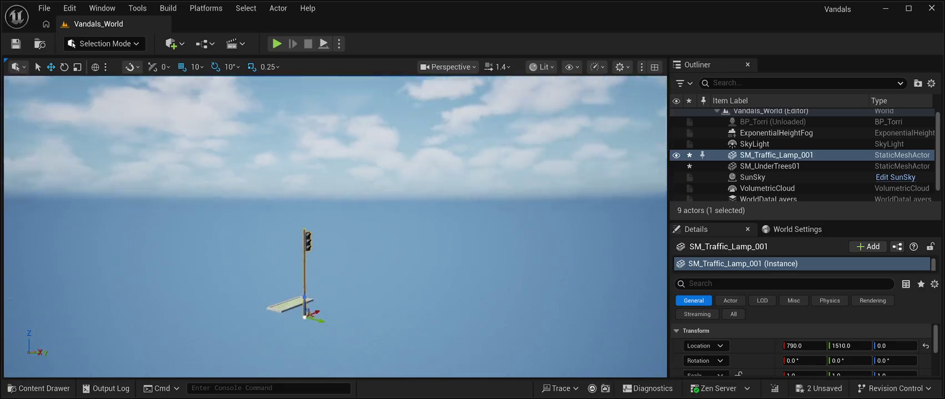
{"action": "key", "text": "ctrl+space"}
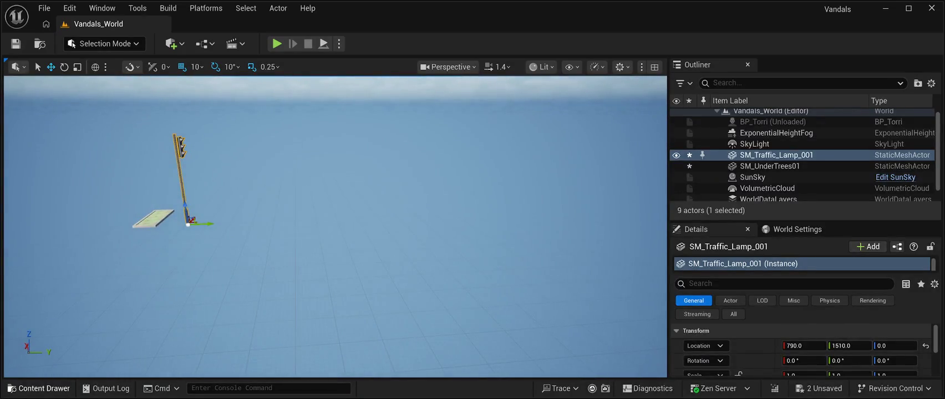
Select the SM_Train_Front mesh in the mesh library.
{"action": "scroll", "coordinate": [629, 267], "scroll_direction": "down", "scroll_amount": 1}
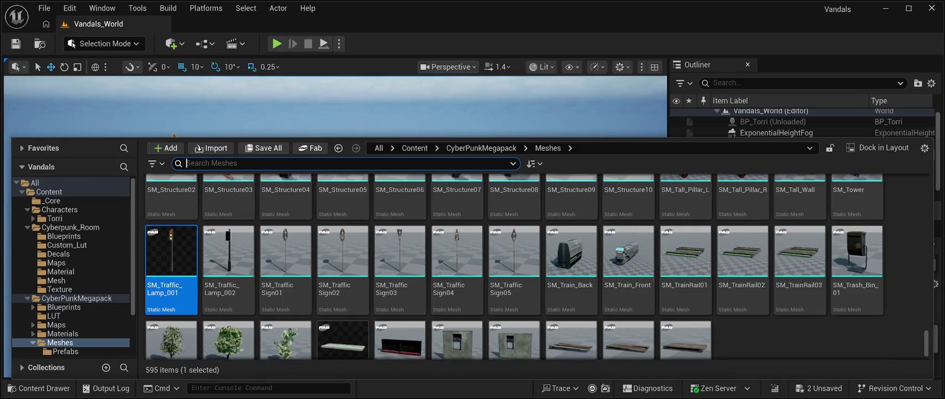
{"action": "left_click", "coordinate": [629, 266]}
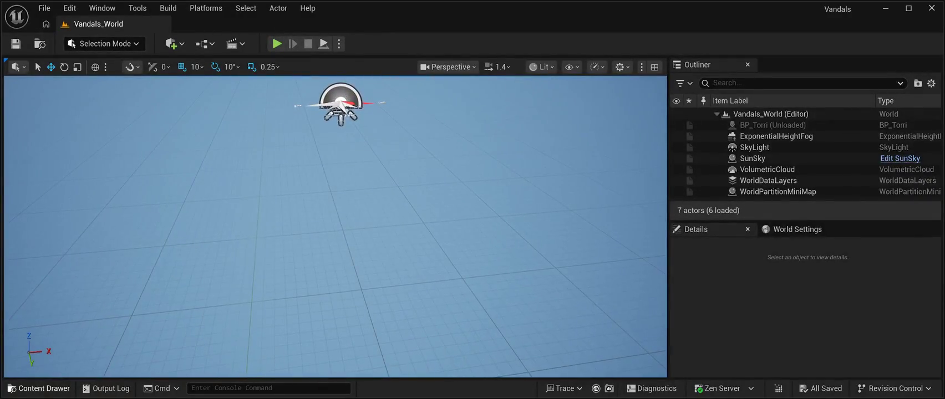
Place the SM_UnderTrees01 planter in the level with Location Z 0.0.
{"action": "key", "text": "ctrl+space"}
{"action": "scroll", "coordinate": [628, 255], "scroll_direction": "down", "scroll_amount": 10}
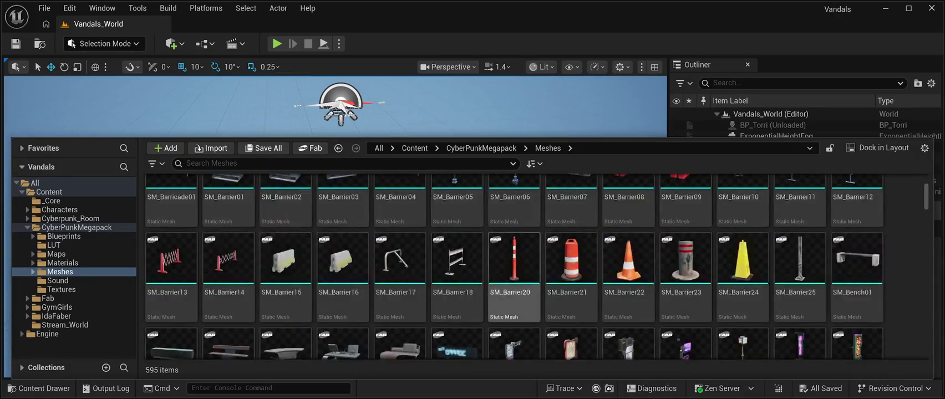
{"action": "left_click_drag", "start_coordinate": [926, 204], "coordinate": [926, 345]}
{"action": "scroll", "coordinate": [571, 310], "scroll_direction": "up", "scroll_amount": 1}
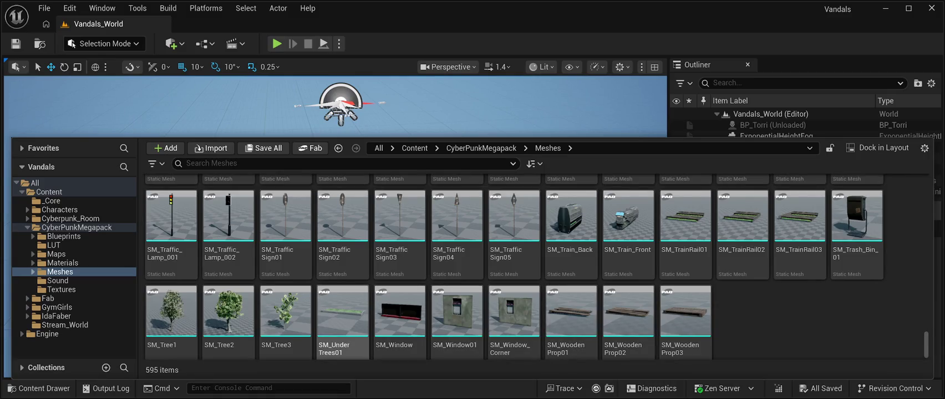
{"action": "mouse_move", "coordinate": [342, 316]}
{"action": "left_mouse_down"}
{"action": "mouse_move", "coordinate": [311, 183]}
{"action": "mouse_move", "coordinate": [300, 224]}
{"action": "left_mouse_up"}
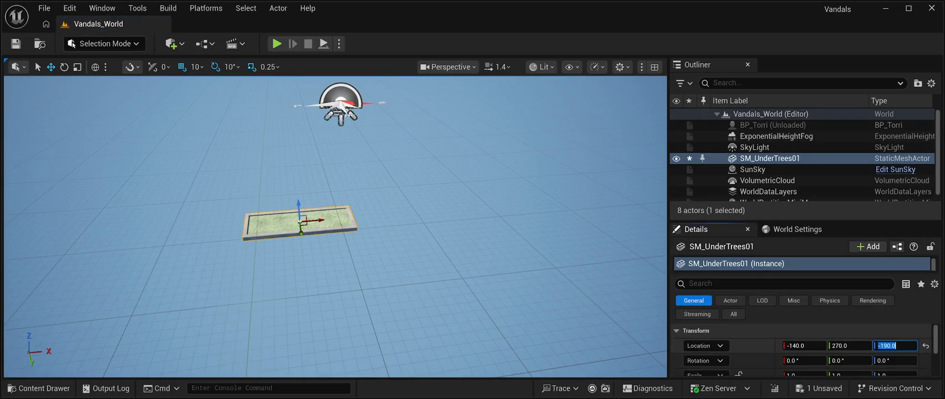
{"action": "type", "text": "0.0"}
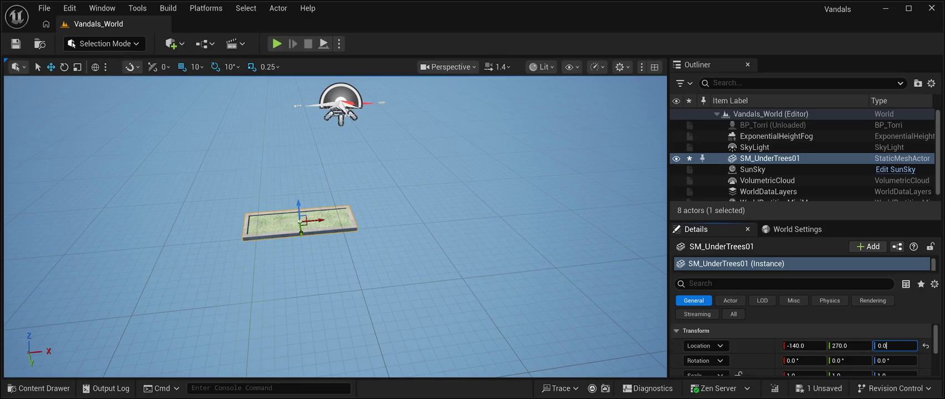
{"action": "key", "text": "Return"}
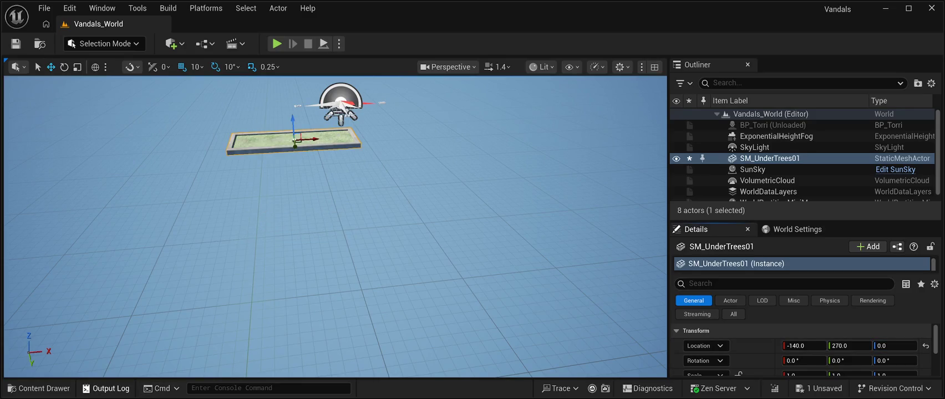
Add SM_Traffic_Lamp_001 to the level and set its Location Z to 0.0.
{"action": "left_click", "coordinate": [38, 388]}
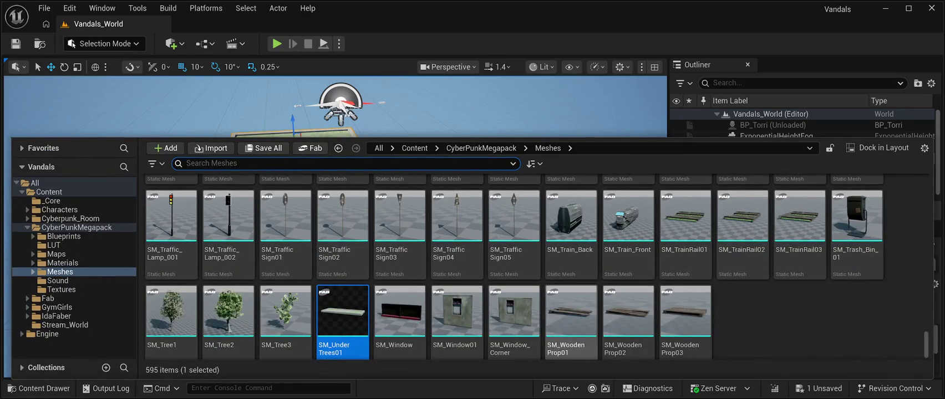
{"action": "scroll", "coordinate": [457, 233], "scroll_direction": "up", "scroll_amount": 1}
{"action": "mouse_move", "coordinate": [171, 268]}
{"action": "left_mouse_down"}
{"action": "mouse_move", "coordinate": [470, 142]}
{"action": "mouse_move", "coordinate": [413, 183]}
{"action": "left_mouse_up"}
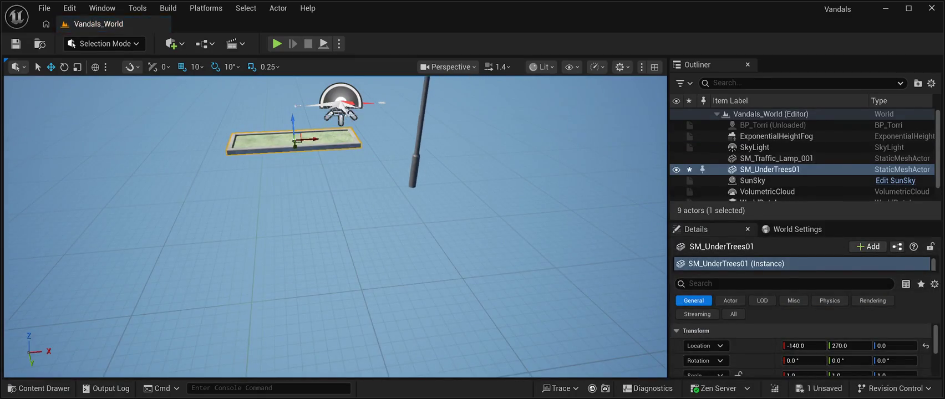
{"action": "left_click", "coordinate": [895, 345]}
{"action": "type", "text": "0.0"}
{"action": "key", "text": "Return"}
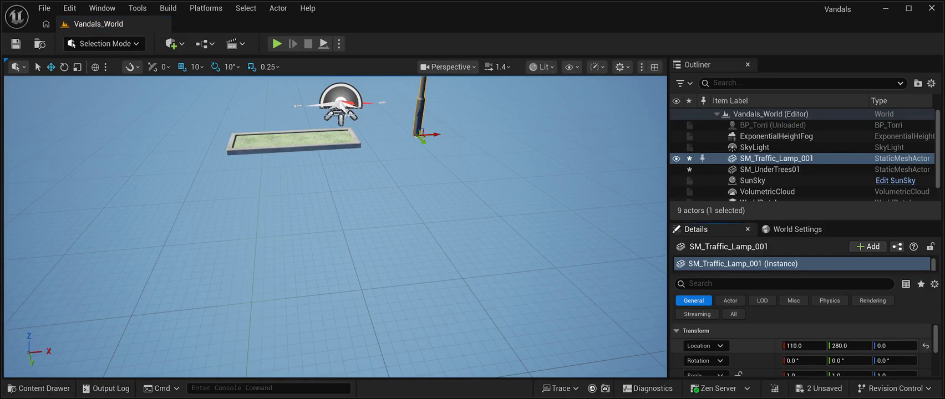
{"action": "left_click", "coordinate": [39, 388]}
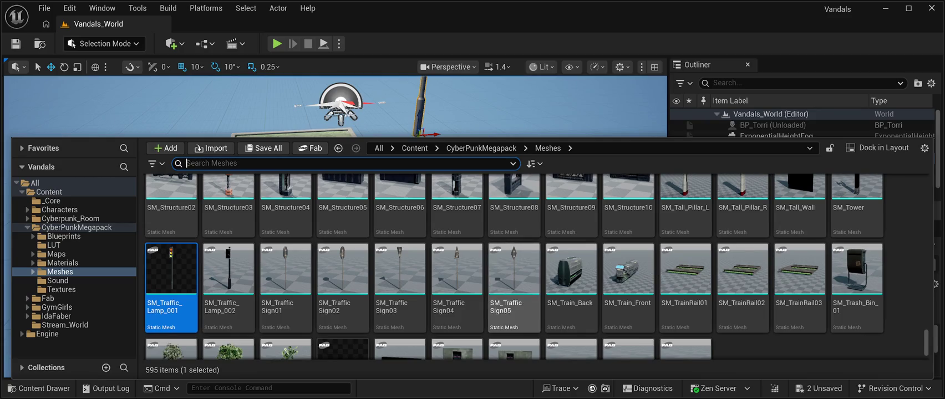
Scroll the Meshes folder to the road tiles and drop SM_Road_M07 into the level at 80, 530.
{"action": "scroll", "coordinate": [457, 266], "scroll_direction": "up", "scroll_amount": 2}
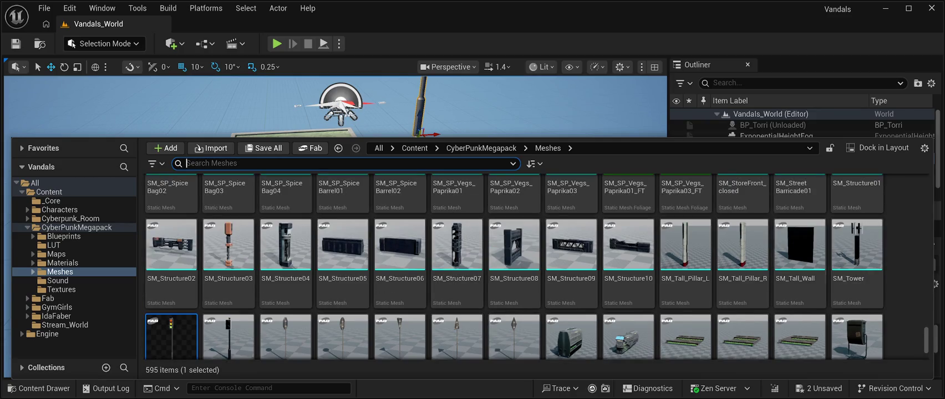
{"action": "scroll", "coordinate": [457, 266], "scroll_direction": "up", "scroll_amount": 2}
{"action": "scroll", "coordinate": [457, 266], "scroll_direction": "up", "scroll_amount": 8}
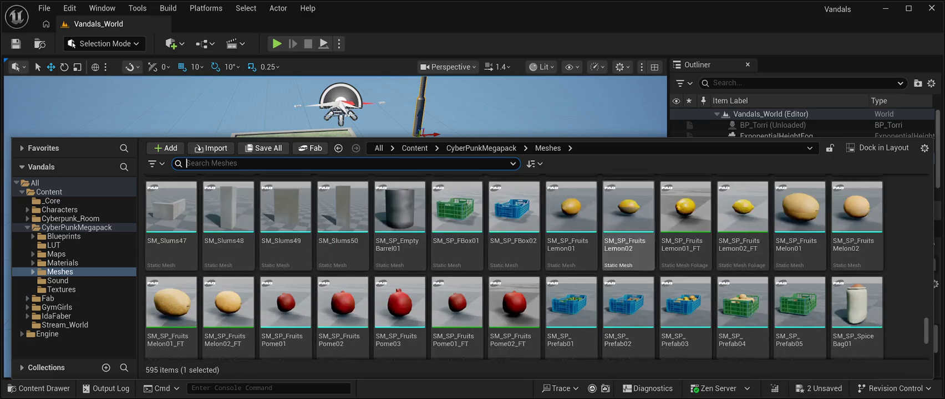
{"action": "scroll", "coordinate": [457, 266], "scroll_direction": "up", "scroll_amount": 5}
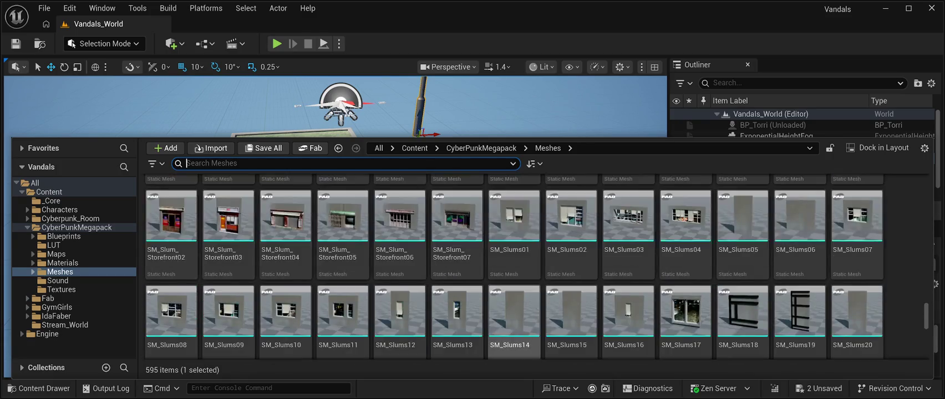
{"action": "scroll", "coordinate": [856, 249], "scroll_direction": "up", "scroll_amount": 10}
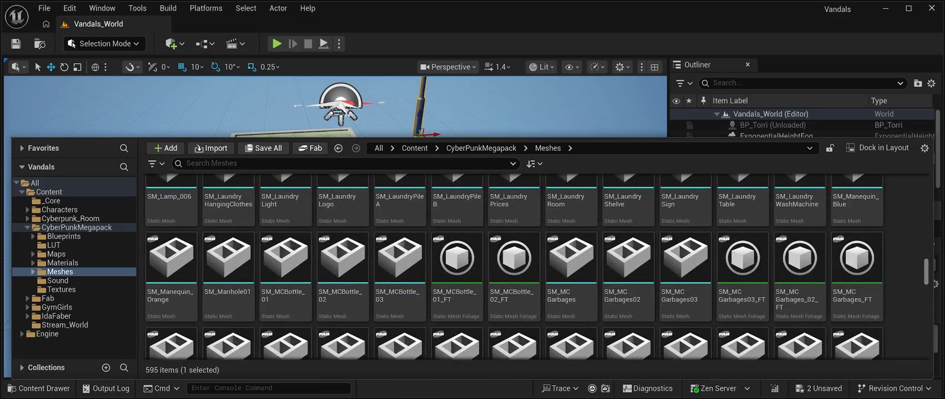
{"action": "scroll", "coordinate": [537, 266], "scroll_direction": "down", "scroll_amount": 10}
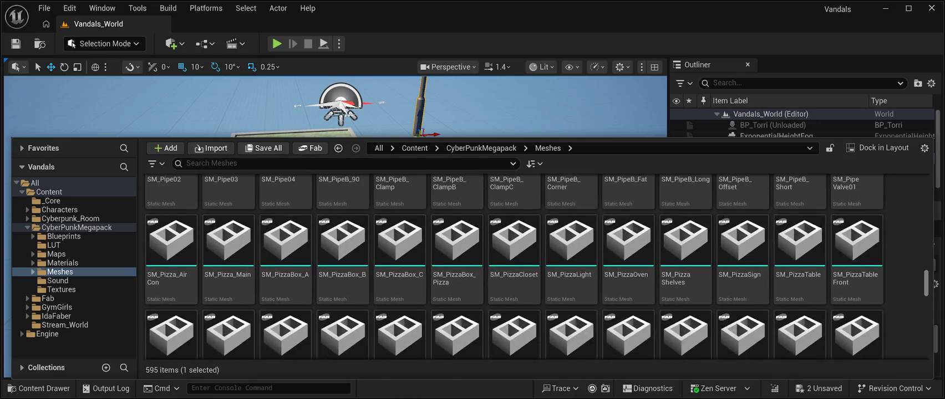
{"action": "scroll", "coordinate": [537, 264], "scroll_direction": "up", "scroll_amount": 3}
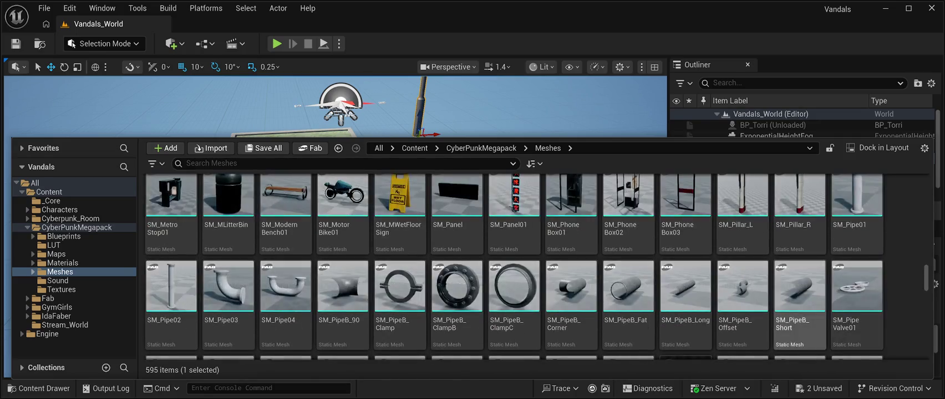
{"action": "scroll", "coordinate": [571, 277], "scroll_direction": "down", "scroll_amount": 3}
{"action": "scroll", "coordinate": [571, 277], "scroll_direction": "down", "scroll_amount": 2}
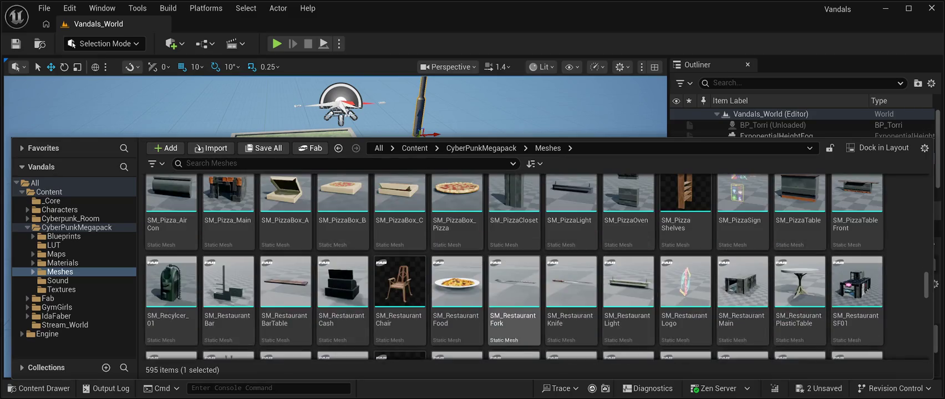
{"action": "scroll", "coordinate": [571, 277], "scroll_direction": "down", "scroll_amount": 2}
{"action": "scroll", "coordinate": [798, 277], "scroll_direction": "down", "scroll_amount": 1}
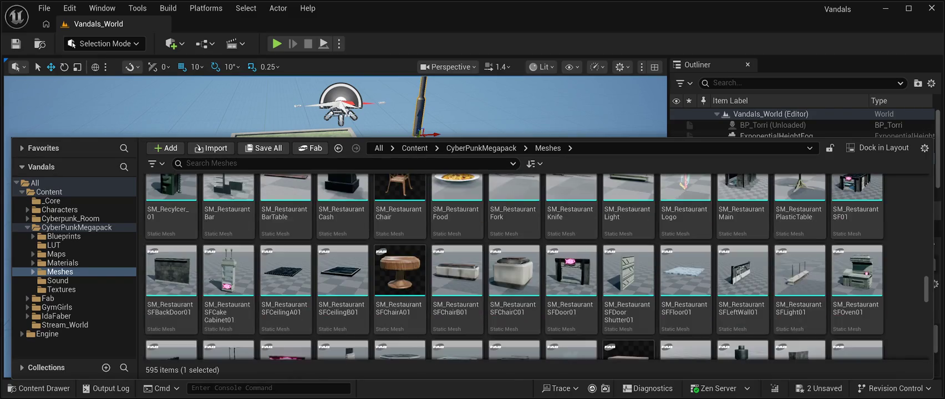
{"action": "scroll", "coordinate": [798, 278], "scroll_direction": "down", "scroll_amount": 1}
{"action": "scroll", "coordinate": [857, 310], "scroll_direction": "down", "scroll_amount": 1}
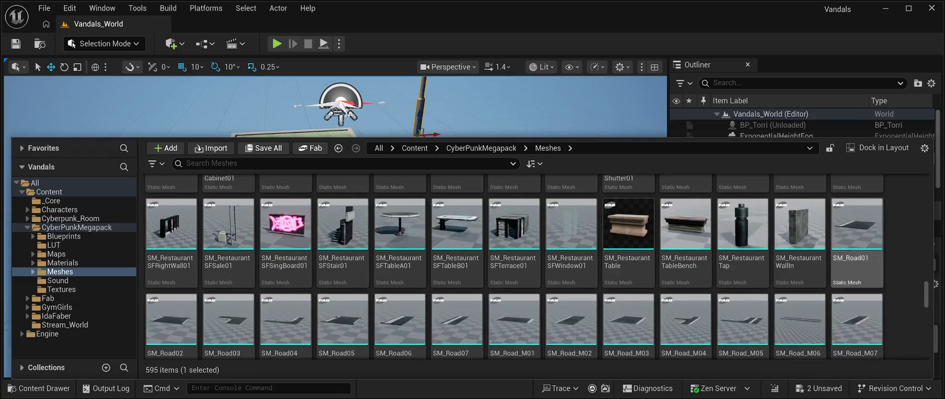
{"action": "scroll", "coordinate": [856, 311], "scroll_direction": "down", "scroll_amount": 1}
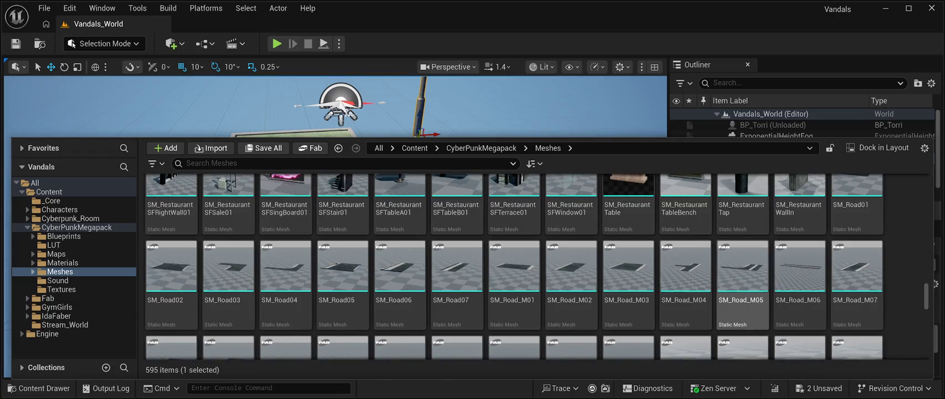
{"action": "scroll", "coordinate": [458, 311], "scroll_direction": "down", "scroll_amount": 1}
{"action": "scroll", "coordinate": [456, 311], "scroll_direction": "down", "scroll_amount": 1}
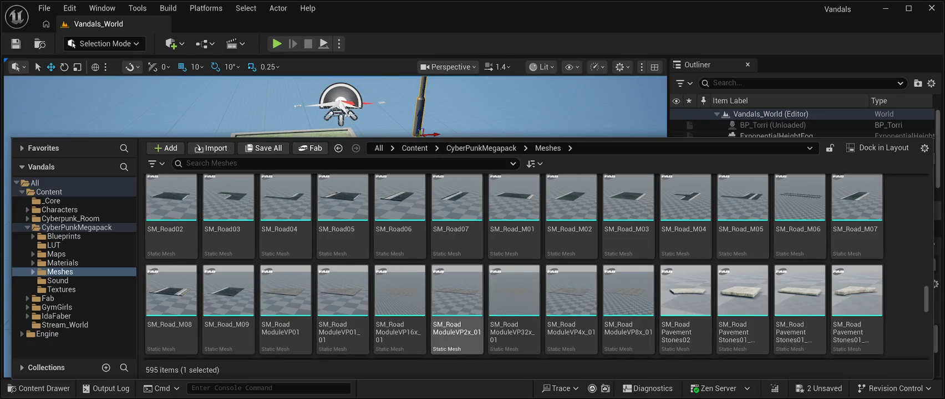
{"action": "scroll", "coordinate": [571, 310], "scroll_direction": "down", "scroll_amount": 1}
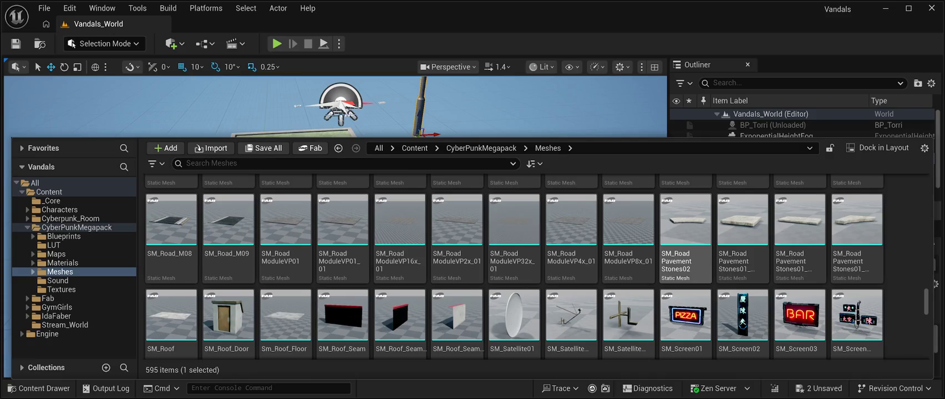
{"action": "scroll", "coordinate": [627, 266], "scroll_direction": "up", "scroll_amount": 2}
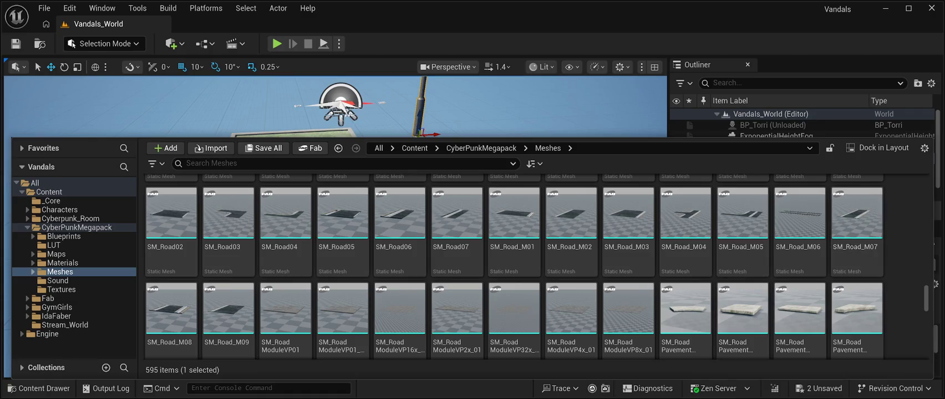
{"action": "mouse_move", "coordinate": [857, 213]}
{"action": "left_mouse_down"}
{"action": "mouse_move", "coordinate": [494, 116]}
{"action": "mouse_move", "coordinate": [477, 333]}
{"action": "mouse_move", "coordinate": [482, 354]}
{"action": "mouse_move", "coordinate": [535, 372]}
{"action": "left_mouse_up"}
Lower the SM_Road_M07 strip to Location Z 0.0, placing it at 80, 530, 0.
{"action": "left_click", "coordinate": [895, 345]}
{"action": "type", "text": "0.0"}
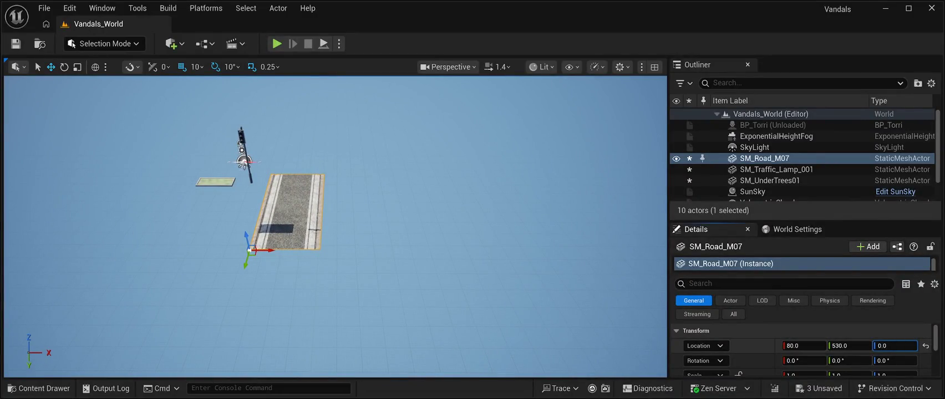
{"action": "key", "text": "Return"}
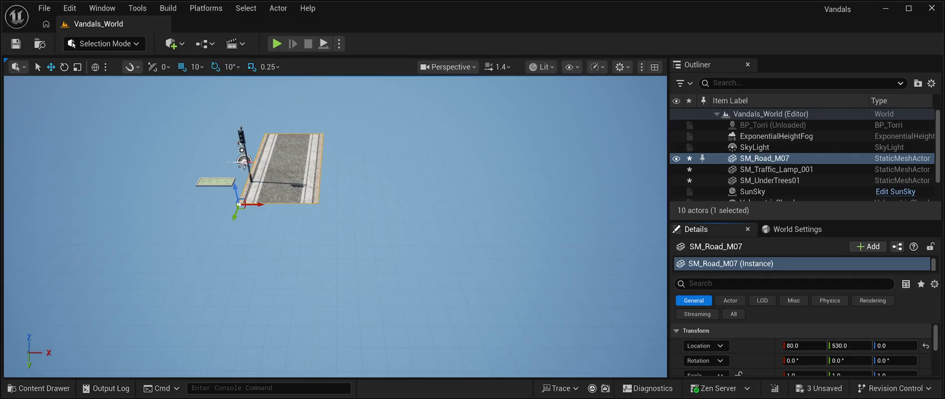
{"action": "left_click", "coordinate": [39, 388]}
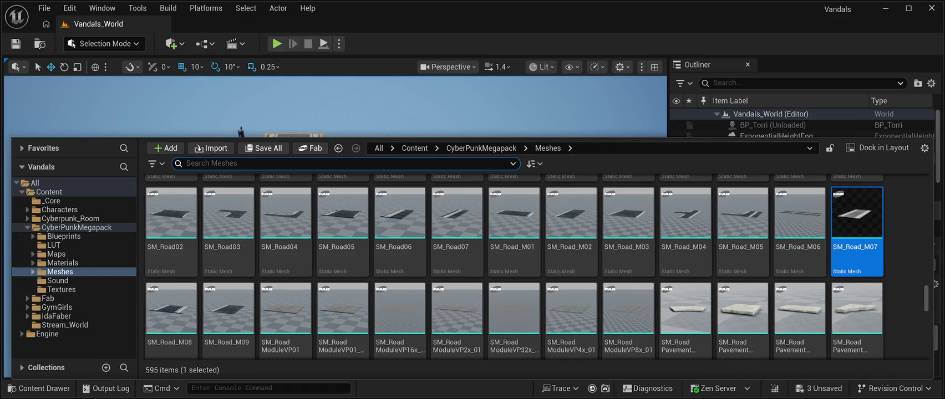
Add the SM_RoadModuleVP8x_01 paved slab and slide it along Y to 790, 3630, 0.
{"action": "left_click", "coordinate": [628, 310]}
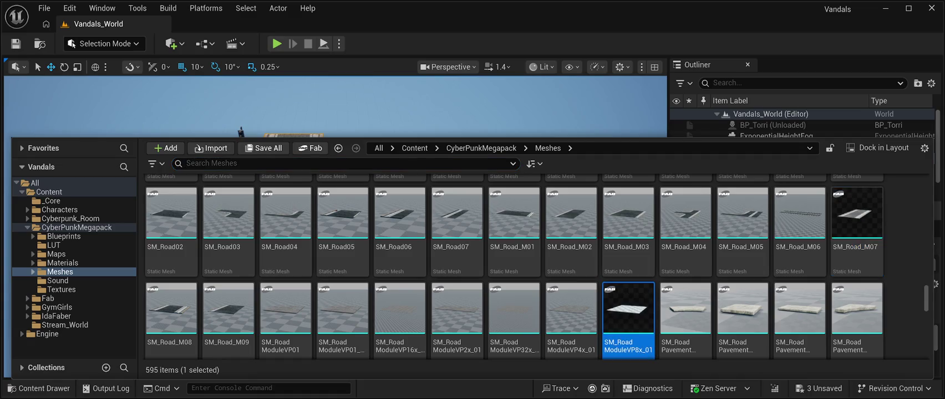
{"action": "key", "text": "ctrl+space"}
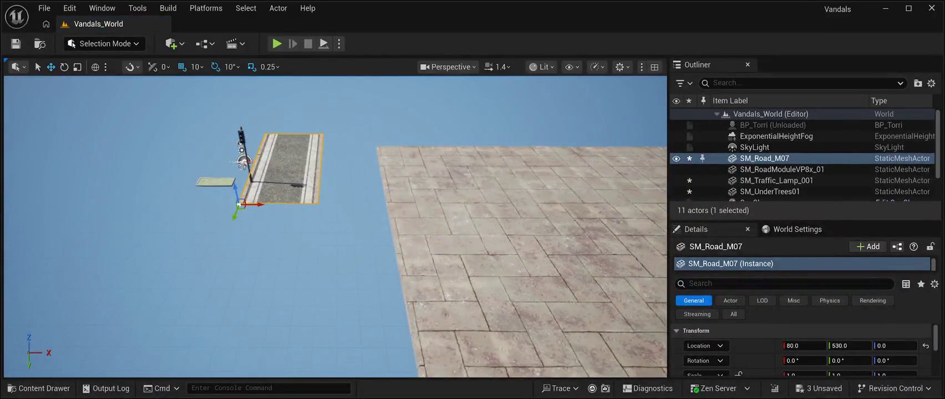
{"action": "double_click", "coordinate": [782, 170]}
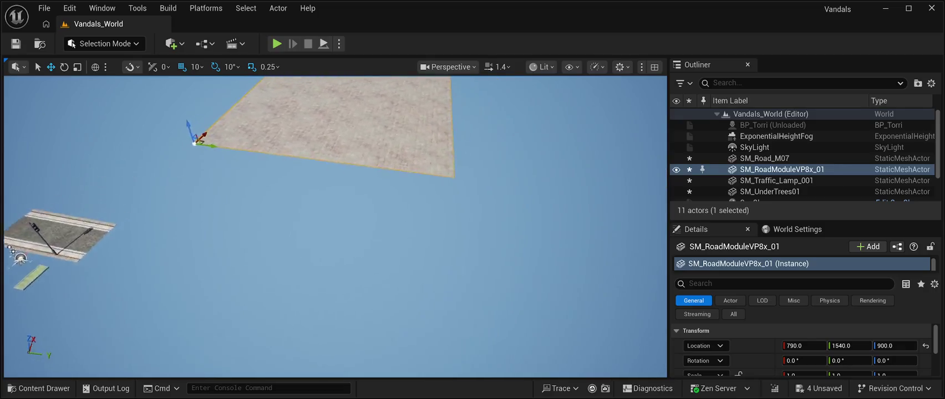
{"action": "mouse_move", "coordinate": [285, 166]}
{"action": "left_mouse_down"}
{"action": "mouse_move", "coordinate": [552, 163]}
{"action": "mouse_move", "coordinate": [466, 177]}
{"action": "left_mouse_up"}
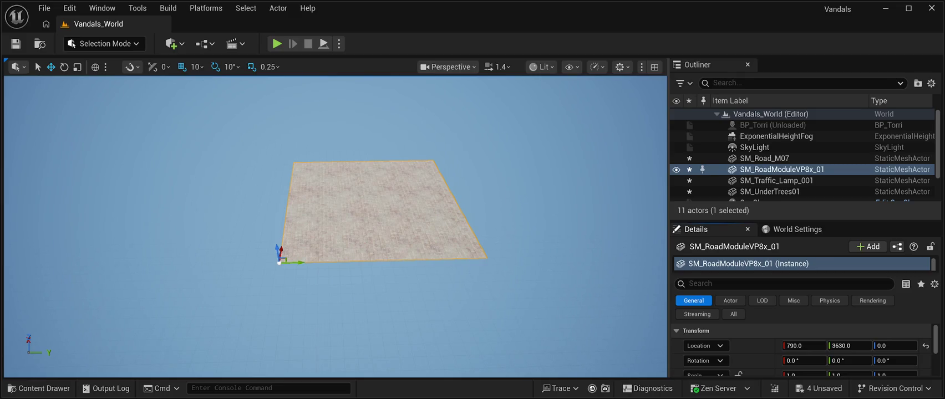
Duplicate the SM_RoadModuleVP8x_01 slab three times to form two pairs of paving slabs.
{"action": "key", "text": "ctrl+d"}
{"action": "left_click_drag", "start_coordinate": [290, 261], "coordinate": [498, 259]}
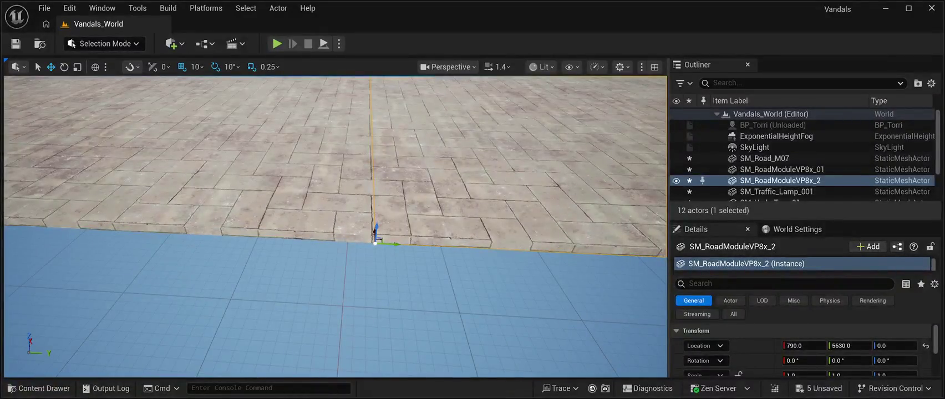
{"action": "key", "text": "Escape"}
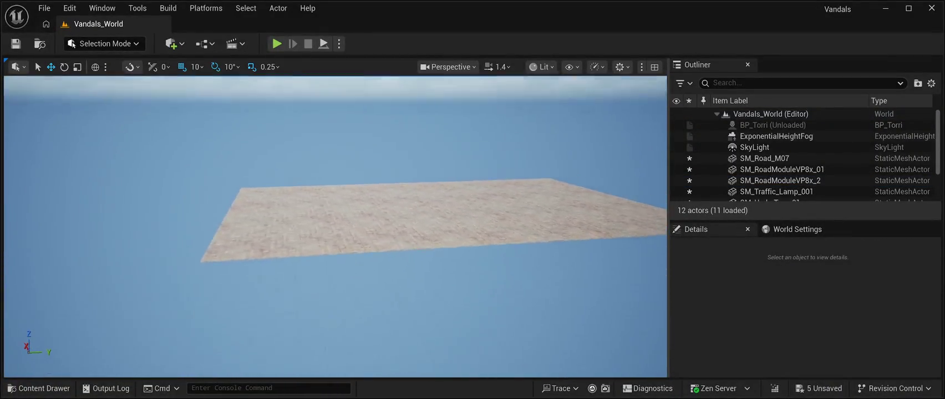
{"action": "left_click", "coordinate": [781, 169]}
{"action": "key", "text": "ctrl+d"}
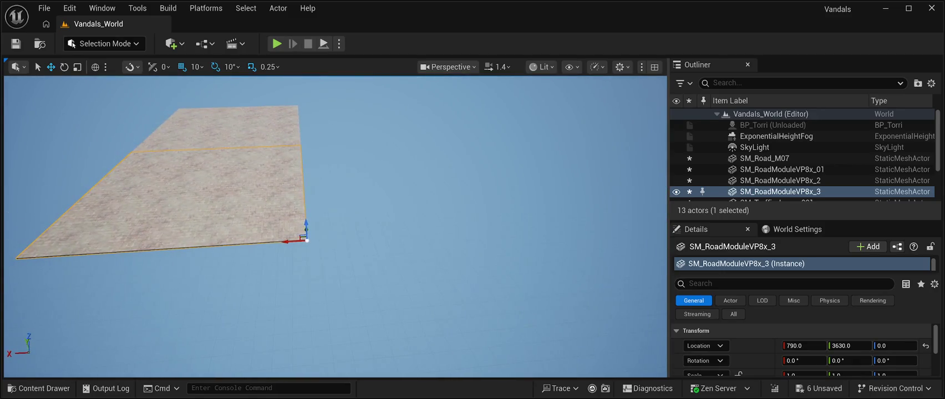
{"action": "left_click_drag", "start_coordinate": [294, 241], "coordinate": [660, 219]}
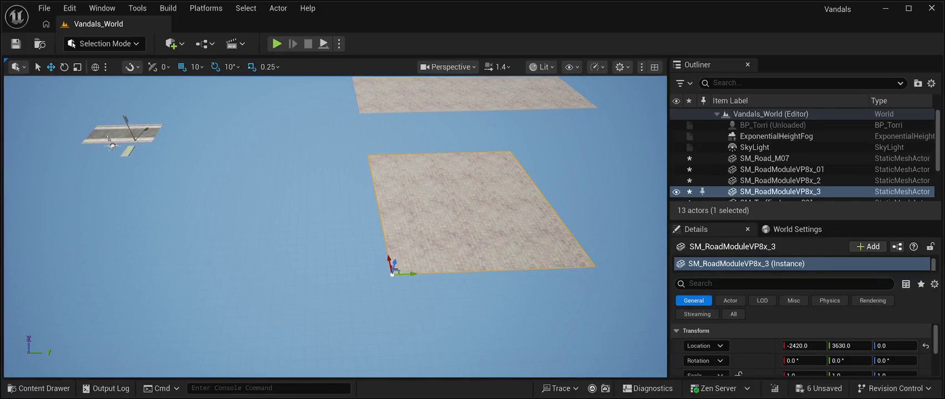
{"action": "key", "text": "ctrl+d"}
{"action": "left_click_drag", "start_coordinate": [408, 274], "coordinate": [609, 267]}
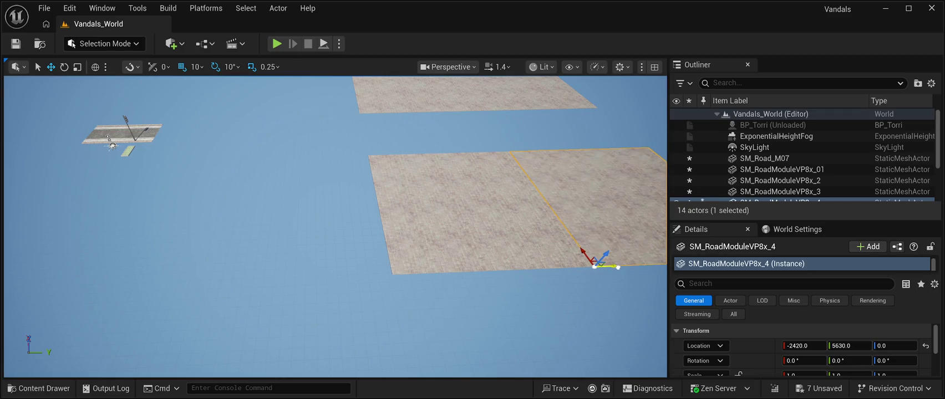
{"action": "key", "text": "Escape"}
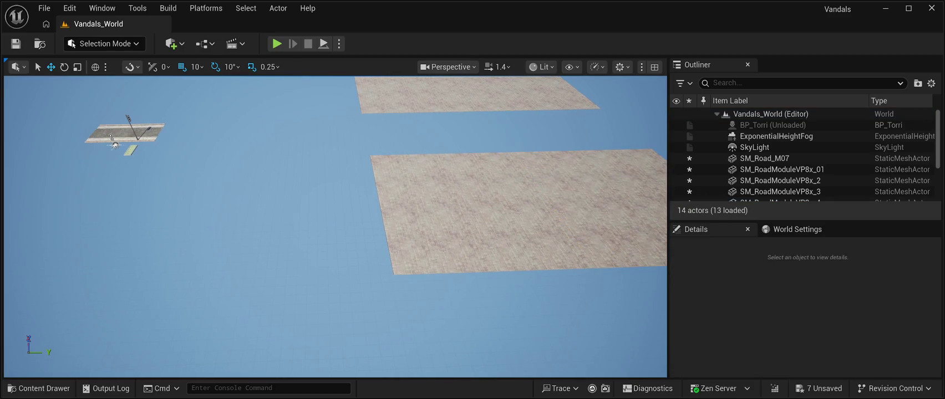
Move SM_Road_M07 between the slab pairs to 80, 4690, 0.
{"action": "left_click", "coordinate": [764, 158]}
{"action": "left_click_drag", "start_coordinate": [172, 141], "coordinate": [463, 159]}
{"action": "key", "text": "f"}
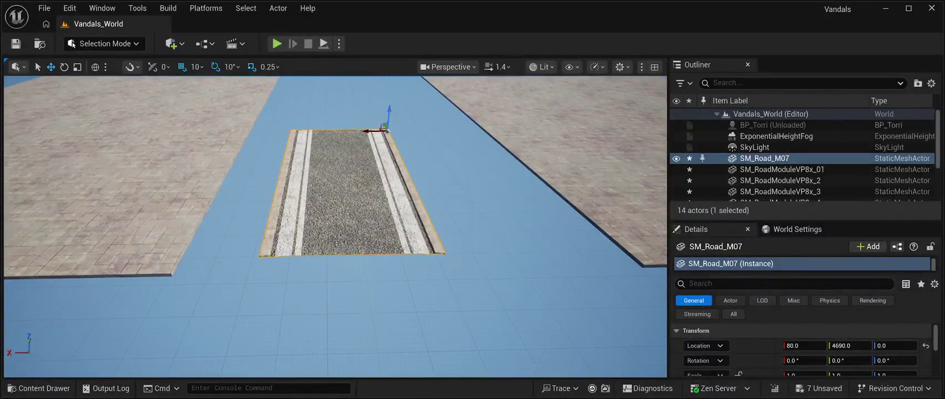
{"action": "key", "text": "ctrl+space"}
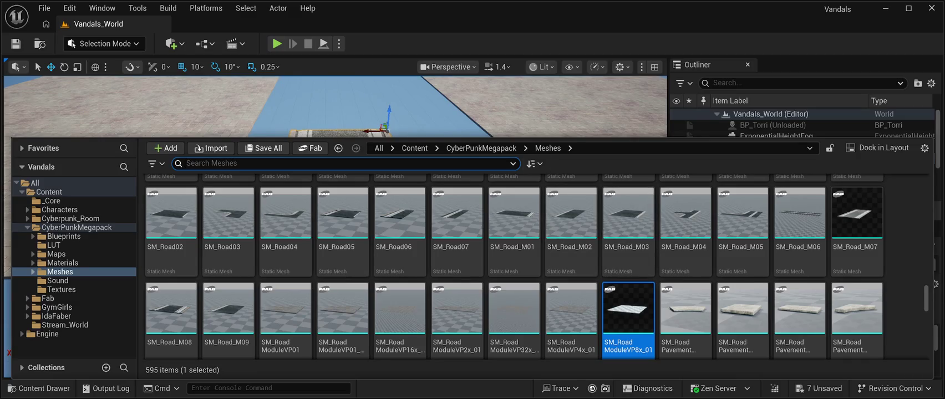
Add the SM_Road_M03 road tile to the level at ground level, Z 0.
{"action": "mouse_move", "coordinate": [628, 212]}
{"action": "left_mouse_down"}
{"action": "mouse_move", "coordinate": [615, 166]}
{"action": "mouse_move", "coordinate": [360, 194]}
{"action": "left_mouse_up"}
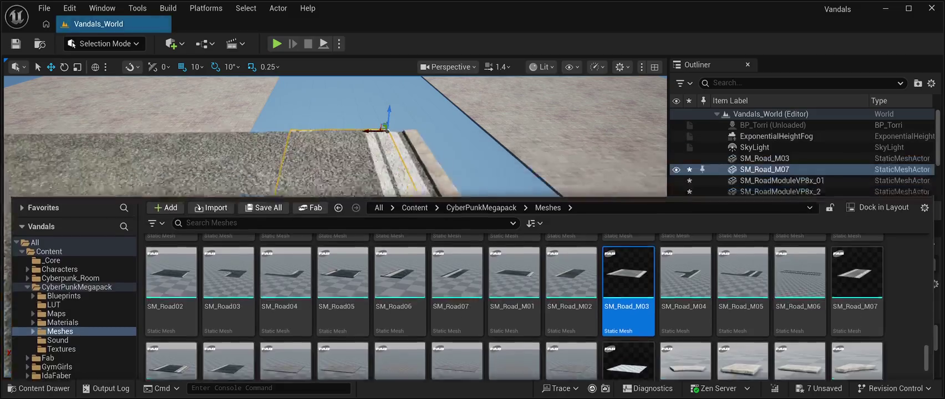
{"action": "scroll", "coordinate": [335, 227], "scroll_direction": "down", "scroll_amount": 5}
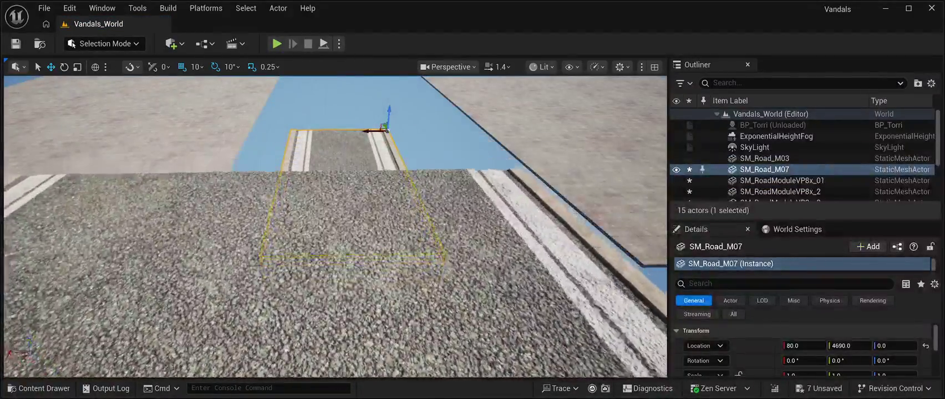
{"action": "scroll", "coordinate": [335, 227], "scroll_direction": "down", "scroll_amount": 5}
{"action": "left_click", "coordinate": [764, 158]}
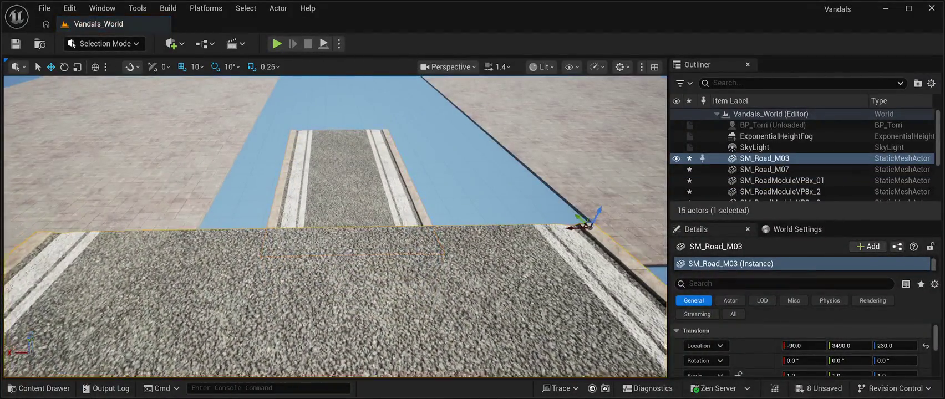
{"action": "scroll", "coordinate": [335, 227], "scroll_direction": "down", "scroll_amount": 4}
{"action": "type", "text": "0"}
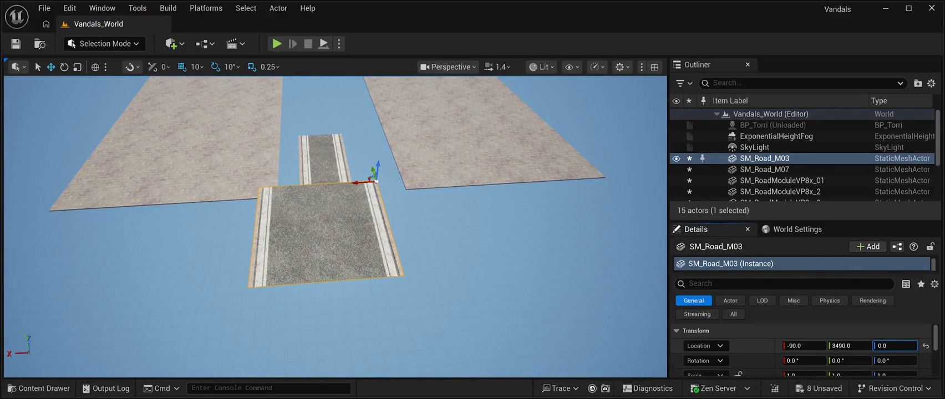
{"action": "key", "text": "Return"}
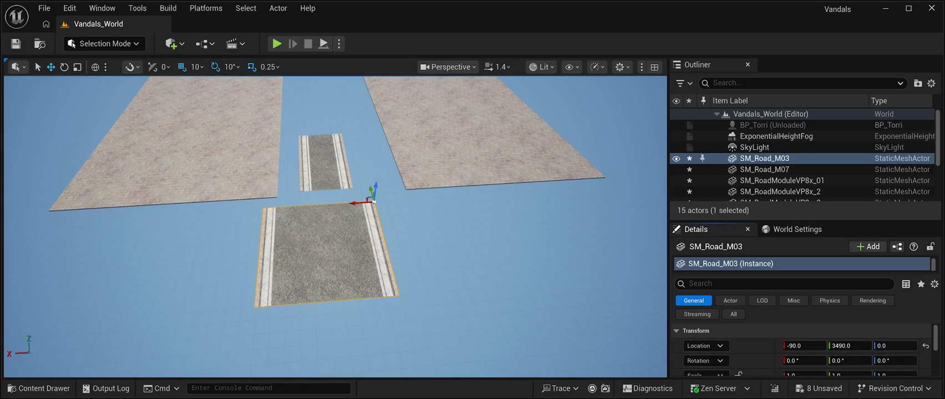
{"action": "left_click_drag", "start_coordinate": [335, 227], "coordinate": [328, 259]}
{"action": "left_click_drag", "start_coordinate": [345, 235], "coordinate": [370, 233]}
Delete the SM_Road_M07 strip and move SM_Road_M03 into the gap.
{"action": "left_click", "coordinate": [317, 199]}
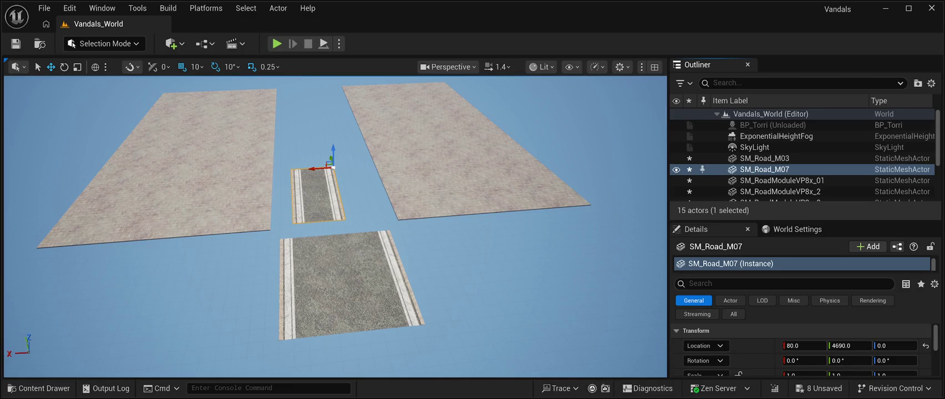
{"action": "key", "text": "Delete"}
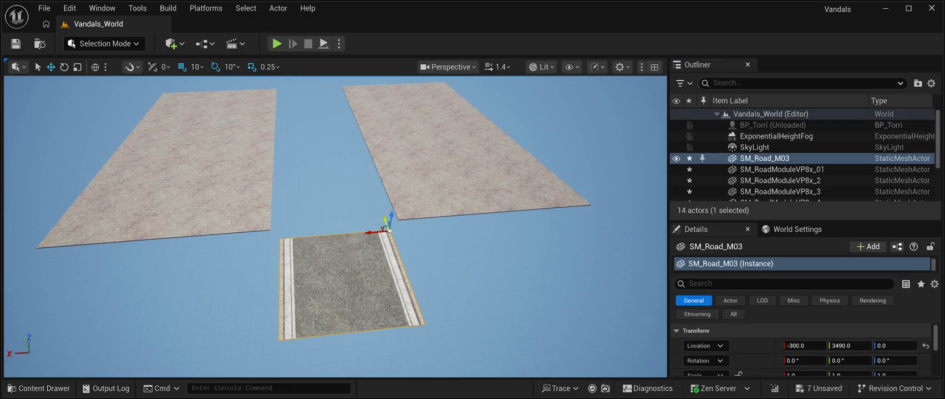
{"action": "mouse_move", "coordinate": [384, 222]}
{"action": "left_mouse_down"}
{"action": "mouse_move", "coordinate": [363, 164]}
{"action": "mouse_move", "coordinate": [333, 172]}
{"action": "left_mouse_up"}
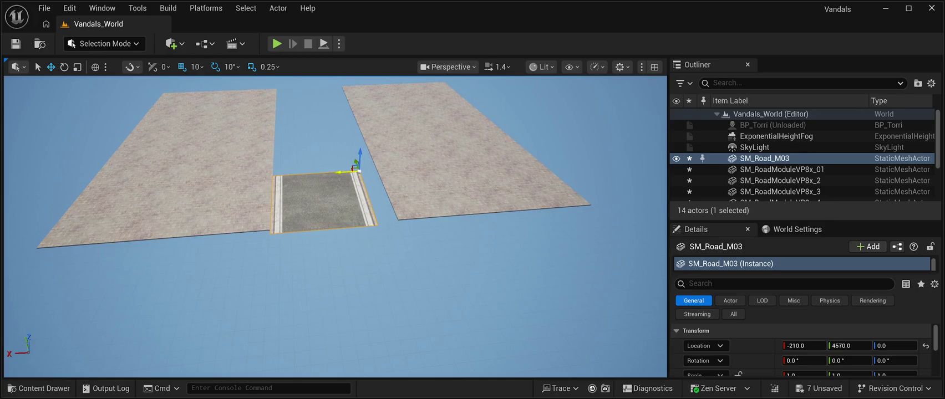
Align SM_Road_M03 with the paving slab edges at -210, 4620, 0.
{"action": "scroll", "coordinate": [333, 171], "scroll_direction": "up", "scroll_amount": 4}
{"action": "scroll", "coordinate": [334, 226], "scroll_direction": "up", "scroll_amount": 3}
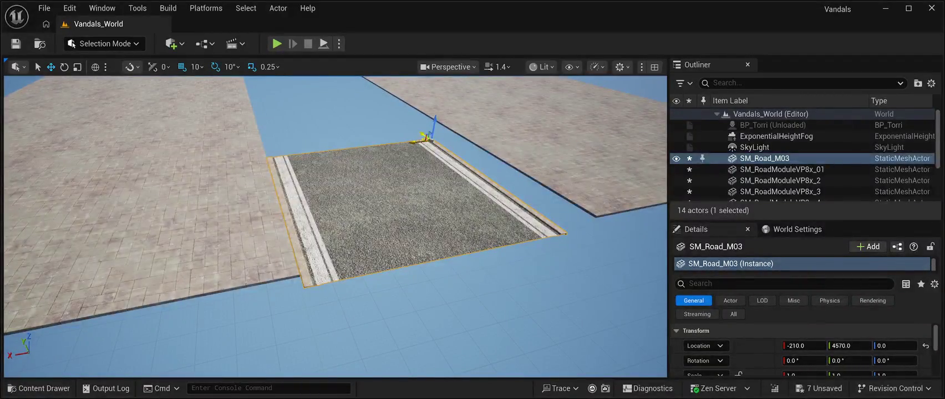
{"action": "left_click_drag", "start_coordinate": [424, 136], "coordinate": [421, 133]}
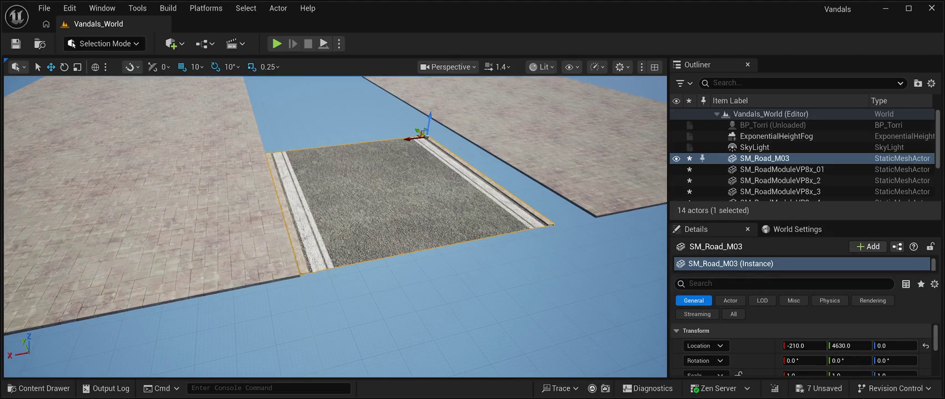
{"action": "left_click", "coordinate": [166, 221]}
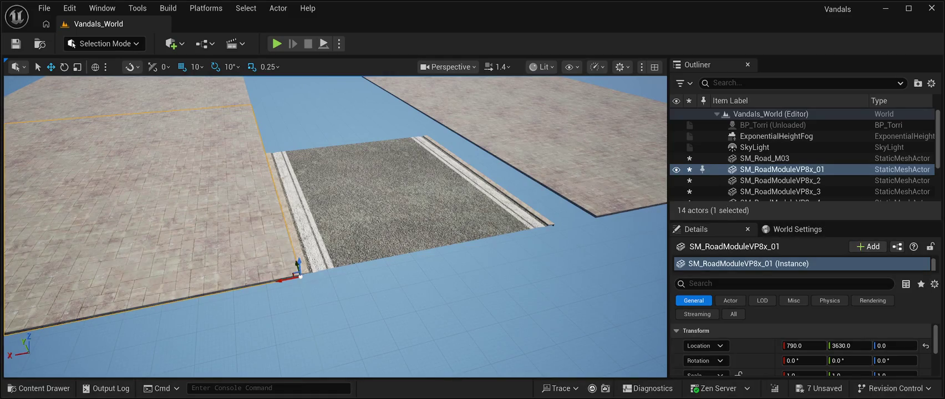
{"action": "left_click", "coordinate": [416, 205]}
{"action": "left_click", "coordinate": [166, 222]}
{"action": "left_click", "coordinate": [416, 206]}
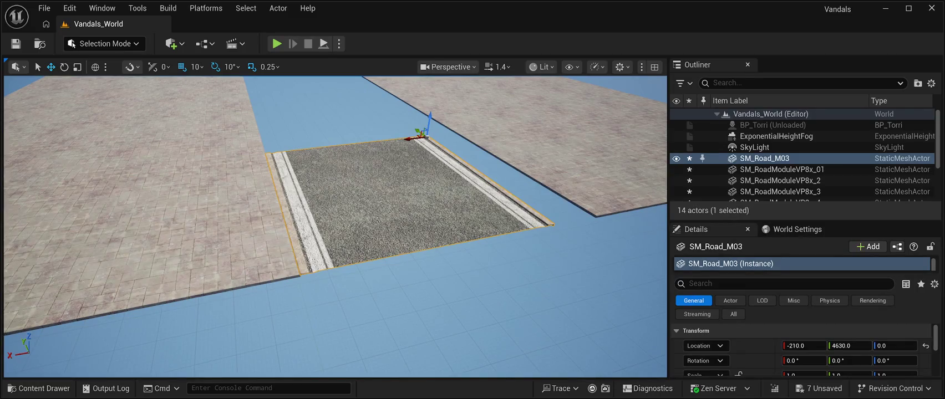
{"action": "left_click_drag", "start_coordinate": [422, 134], "coordinate": [421, 137]}
{"action": "key", "text": "f"}
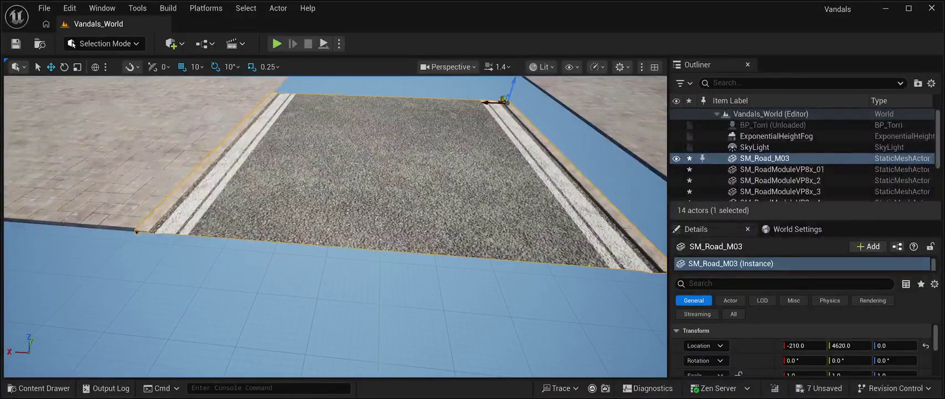
{"action": "left_click_drag", "start_coordinate": [335, 233], "coordinate": [405, 228]}
{"action": "left_click", "coordinate": [779, 191]}
Push SM_RoadModuleVP8x_3 against the road edge and copy SM_Road_M03 further along Y.
{"action": "key", "text": "f"}
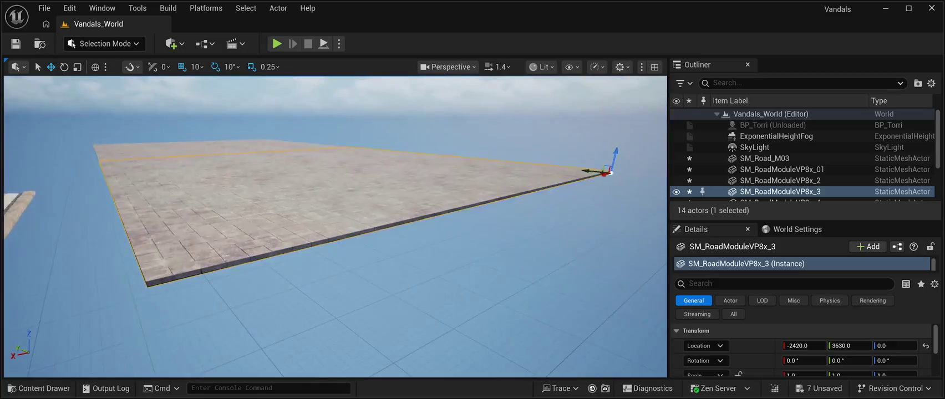
{"action": "mouse_move", "coordinate": [604, 173]}
{"action": "left_mouse_down"}
{"action": "mouse_move", "coordinate": [516, 185]}
{"action": "mouse_move", "coordinate": [498, 178]}
{"action": "mouse_move", "coordinate": [490, 141]}
{"action": "mouse_move", "coordinate": [485, 192]}
{"action": "left_mouse_up"}
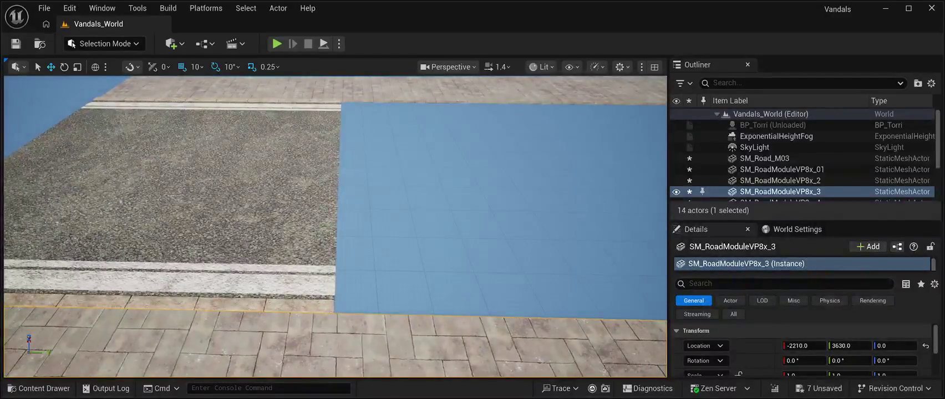
{"action": "left_click", "coordinate": [166, 194]}
{"action": "key", "text": "ctrl+d"}
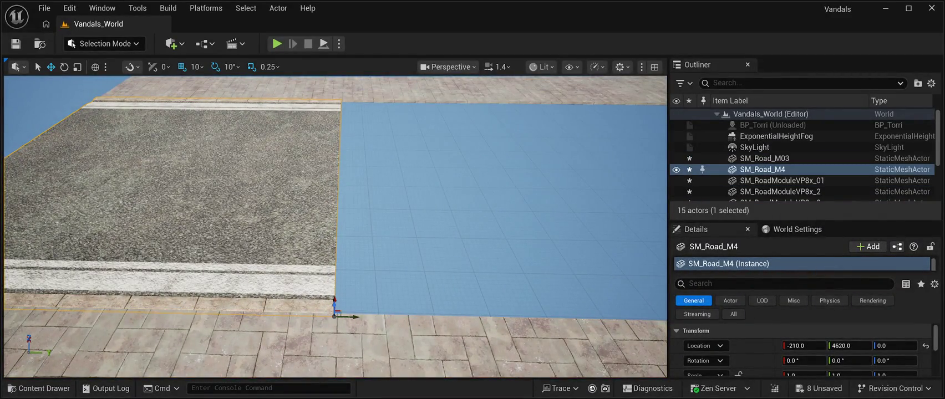
{"action": "left_click_drag", "start_coordinate": [354, 316], "coordinate": [613, 317]}
{"action": "scroll", "coordinate": [498, 285], "scroll_direction": "down", "scroll_amount": 1}
{"action": "left_click_drag", "start_coordinate": [502, 287], "coordinate": [657, 239]}
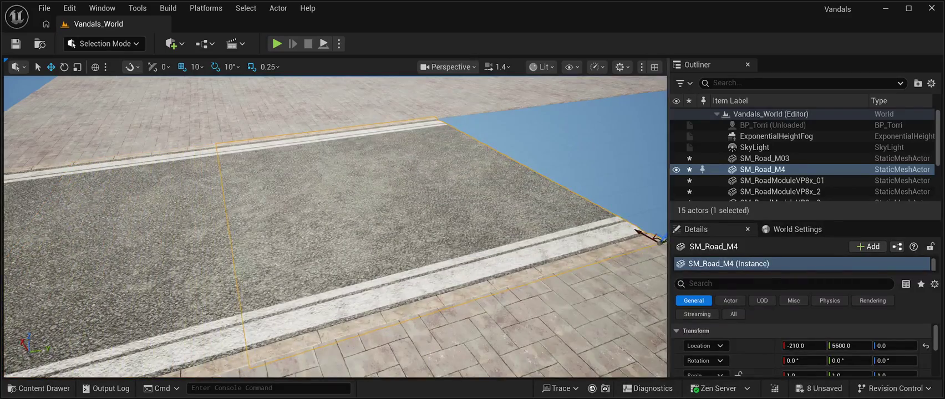
{"action": "scroll", "coordinate": [336, 227], "scroll_direction": "down", "scroll_amount": 2}
{"action": "mouse_move", "coordinate": [567, 238]}
{"action": "left_mouse_down"}
{"action": "mouse_move", "coordinate": [507, 224]}
{"action": "mouse_move", "coordinate": [574, 234]}
{"action": "mouse_move", "coordinate": [487, 201]}
{"action": "left_mouse_up"}
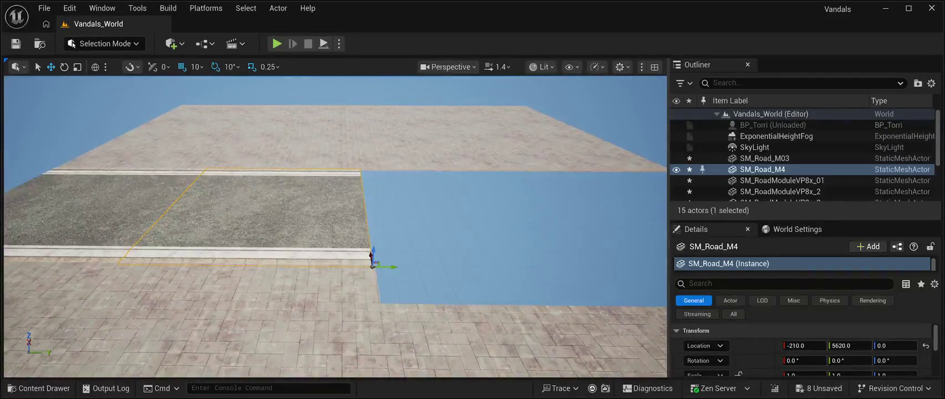
Duplicate road tiles twice more, filling the gap and adding SM_Road_M7 further along.
{"action": "key", "text": "ctrl+d"}
{"action": "mouse_move", "coordinate": [388, 267]}
{"action": "left_mouse_down"}
{"action": "mouse_move", "coordinate": [658, 259]}
{"action": "mouse_move", "coordinate": [183, 256]}
{"action": "left_mouse_up"}
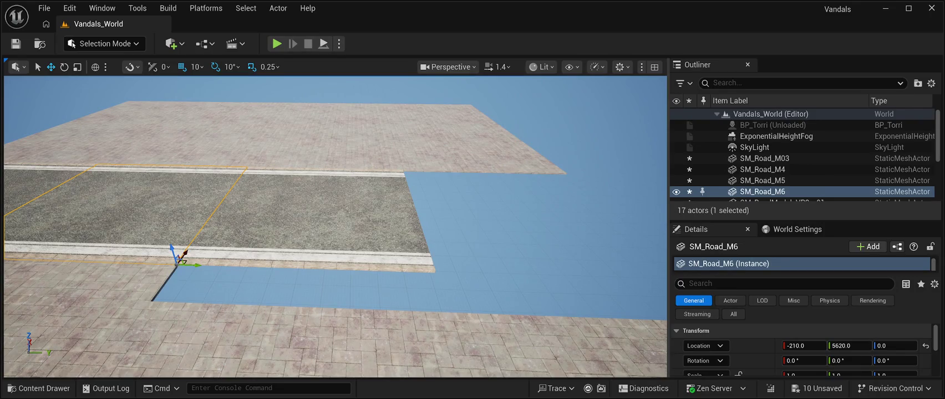
{"action": "left_click", "coordinate": [432, 263]}
{"action": "key", "text": "ctrl+d"}
{"action": "mouse_move", "coordinate": [431, 261]}
{"action": "left_mouse_down"}
{"action": "mouse_move", "coordinate": [622, 270]}
{"action": "mouse_move", "coordinate": [497, 237]}
{"action": "mouse_move", "coordinate": [546, 230]}
{"action": "mouse_move", "coordinate": [548, 244]}
{"action": "mouse_move", "coordinate": [547, 183]}
{"action": "mouse_move", "coordinate": [548, 249]}
{"action": "left_mouse_up"}
{"action": "key", "text": "Escape"}
{"action": "left_click", "coordinate": [233, 260]}
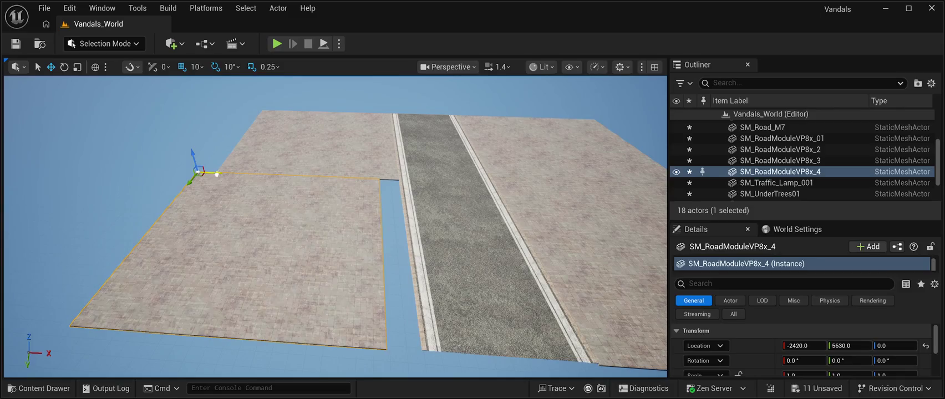
Shift SM_RoadModuleVP8x_4 along X to close the gap beside the road, then save the level.
{"action": "left_click_drag", "start_coordinate": [217, 175], "coordinate": [237, 177]}
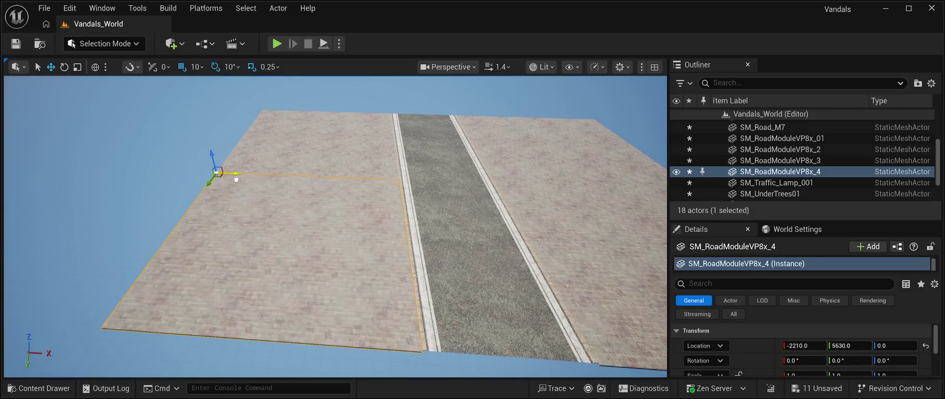
{"action": "mouse_move", "coordinate": [333, 222]}
{"action": "left_mouse_down"}
{"action": "mouse_move", "coordinate": [344, 194]}
{"action": "mouse_move", "coordinate": [377, 183]}
{"action": "mouse_move", "coordinate": [377, 250]}
{"action": "mouse_move", "coordinate": [377, 233]}
{"action": "mouse_move", "coordinate": [399, 227]}
{"action": "mouse_move", "coordinate": [399, 195]}
{"action": "mouse_move", "coordinate": [475, 236]}
{"action": "mouse_move", "coordinate": [345, 263]}
{"action": "mouse_move", "coordinate": [382, 280]}
{"action": "mouse_move", "coordinate": [388, 244]}
{"action": "mouse_move", "coordinate": [355, 261]}
{"action": "mouse_move", "coordinate": [360, 283]}
{"action": "mouse_move", "coordinate": [349, 274]}
{"action": "mouse_move", "coordinate": [355, 250]}
{"action": "mouse_move", "coordinate": [410, 258]}
{"action": "mouse_move", "coordinate": [418, 238]}
{"action": "mouse_move", "coordinate": [408, 253]}
{"action": "left_mouse_up"}
{"action": "key", "text": "Escape"}
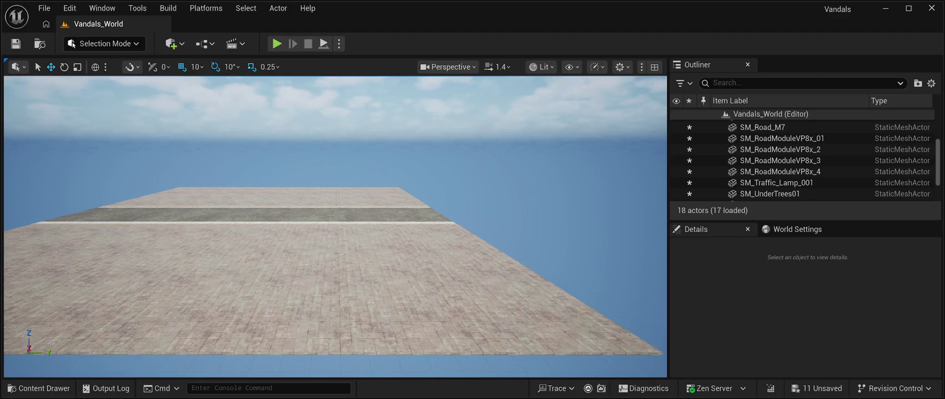
{"action": "mouse_move", "coordinate": [408, 252]}
{"action": "left_mouse_down"}
{"action": "mouse_move", "coordinate": [385, 252]}
{"action": "mouse_move", "coordinate": [410, 252]}
{"action": "left_mouse_up"}
{"action": "left_click_drag", "start_coordinate": [335, 227], "coordinate": [466, 244]}
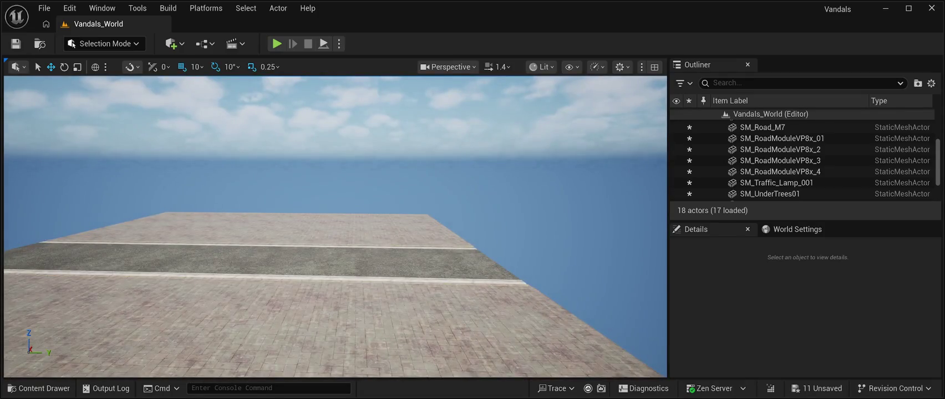
{"action": "left_click", "coordinate": [499, 266]}
{"action": "left_click", "coordinate": [310, 263]}
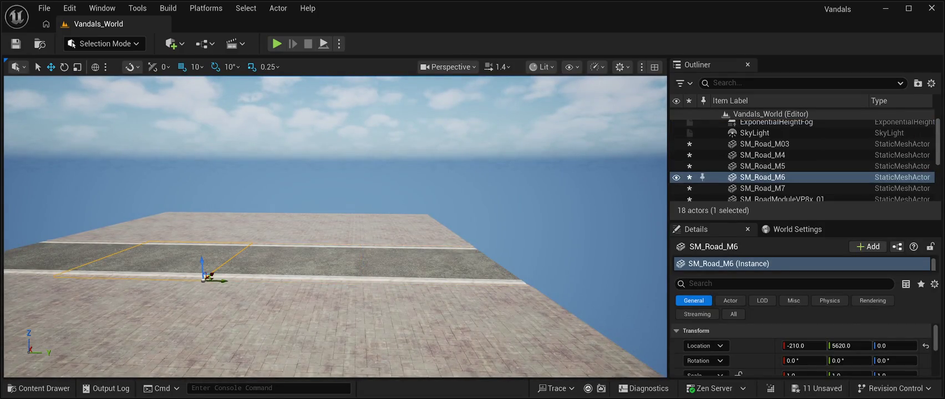
{"action": "left_click", "coordinate": [205, 274]}
{"action": "left_click", "coordinate": [332, 139]}
{"action": "mouse_move", "coordinate": [333, 222]}
{"action": "left_mouse_down"}
{"action": "mouse_move", "coordinate": [333, 183]}
{"action": "mouse_move", "coordinate": [344, 205]}
{"action": "mouse_move", "coordinate": [349, 200]}
{"action": "mouse_move", "coordinate": [333, 217]}
{"action": "mouse_move", "coordinate": [333, 183]}
{"action": "mouse_move", "coordinate": [333, 233]}
{"action": "mouse_move", "coordinate": [366, 230]}
{"action": "mouse_move", "coordinate": [332, 183]}
{"action": "mouse_move", "coordinate": [269, 127]}
{"action": "mouse_move", "coordinate": [270, 166]}
{"action": "mouse_move", "coordinate": [286, 167]}
{"action": "left_mouse_up"}
{"action": "key", "text": "ctrl+s"}
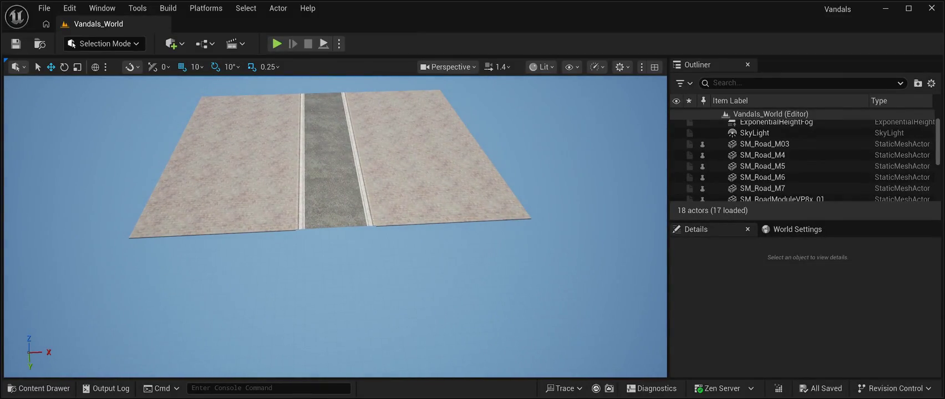
Copy SM_Road_M7 into SM_Road_M8 at -210, 8650, 0, extending the road past the slabs.
{"action": "left_click", "coordinate": [332, 203]}
{"action": "key", "text": "ctrl+d"}
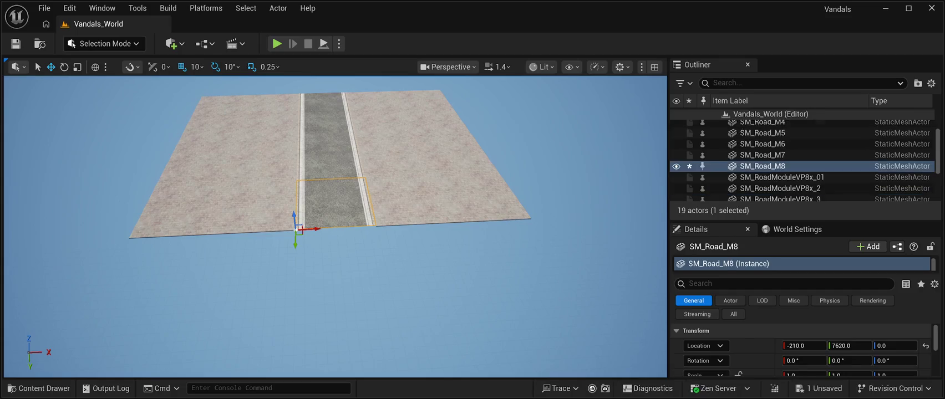
{"action": "left_click_drag", "start_coordinate": [295, 246], "coordinate": [290, 328]}
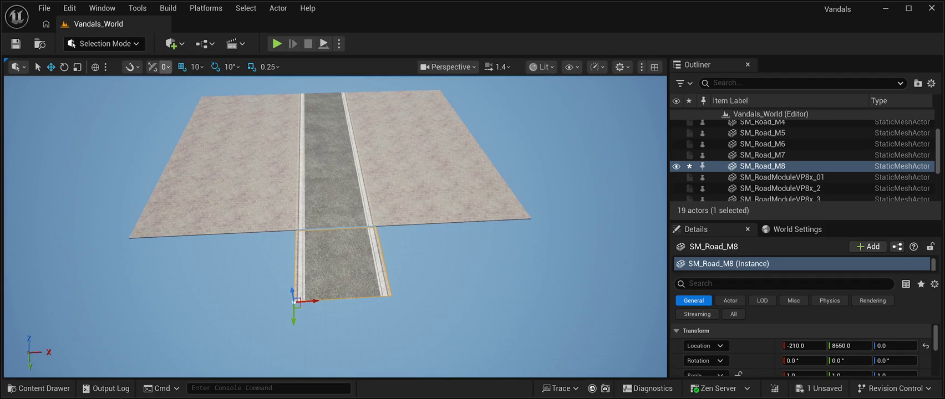
{"action": "left_click", "coordinate": [64, 66]}
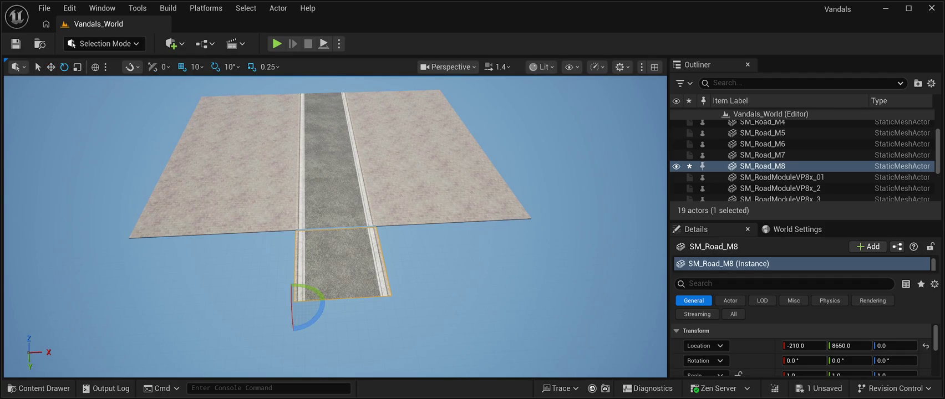
Turn SM_Road_M8 90°, set its Z to 0 and slide it to the pavement edge.
{"action": "left_click_drag", "start_coordinate": [317, 318], "coordinate": [293, 332]}
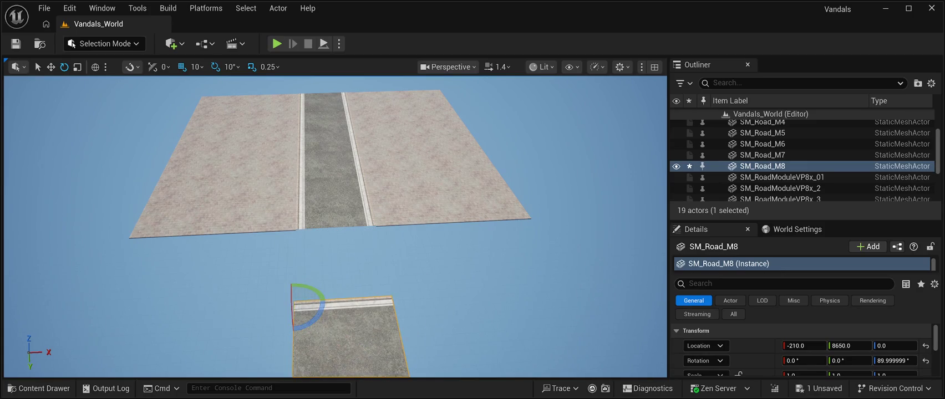
{"action": "left_click", "coordinate": [50, 67]}
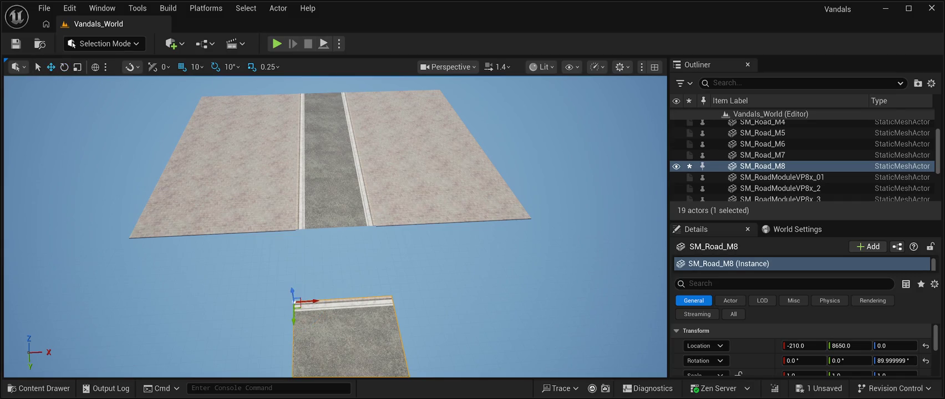
{"action": "mouse_move", "coordinate": [292, 293]}
{"action": "left_mouse_down"}
{"action": "mouse_move", "coordinate": [292, 248]}
{"action": "mouse_move", "coordinate": [293, 290]}
{"action": "left_mouse_up"}
{"action": "left_click", "coordinate": [894, 346]}
{"action": "type", "text": "0"}
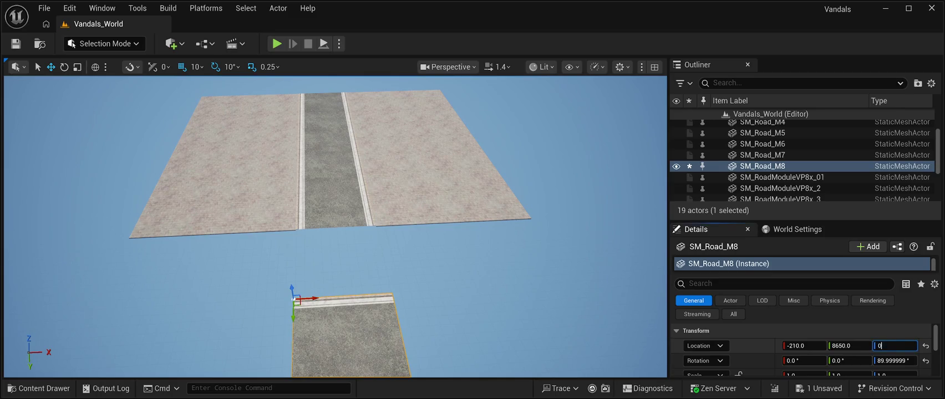
{"action": "key", "text": "Return"}
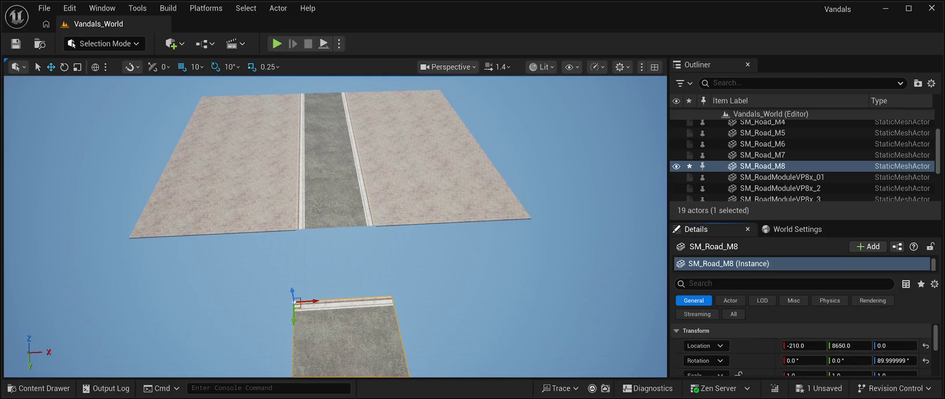
{"action": "mouse_move", "coordinate": [293, 314]}
{"action": "left_mouse_down"}
{"action": "mouse_move", "coordinate": [304, 227]}
{"action": "mouse_move", "coordinate": [239, 225]}
{"action": "left_mouse_up"}
Duplicate the cross road as SM_Road_M9 beside it on the left, then reselect SM_Road_M8.
{"action": "scroll", "coordinate": [239, 226], "scroll_direction": "up", "scroll_amount": 3}
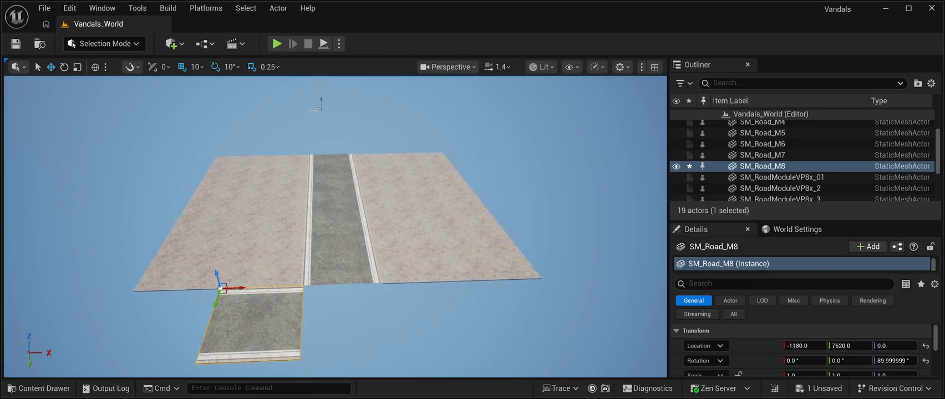
{"action": "scroll", "coordinate": [336, 226], "scroll_direction": "up", "scroll_amount": 5}
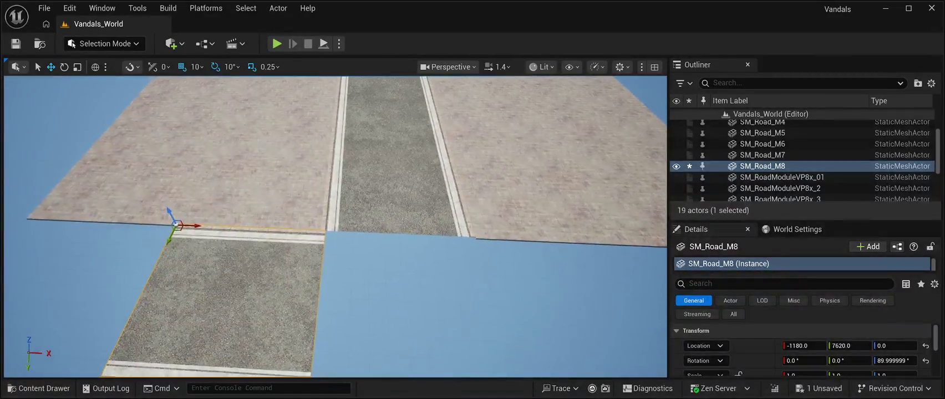
{"action": "scroll", "coordinate": [336, 227], "scroll_direction": "down", "scroll_amount": 3}
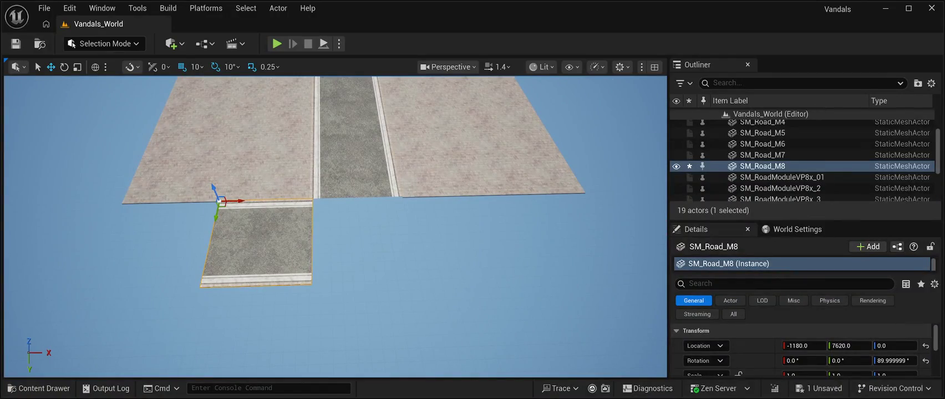
{"action": "key", "text": "ctrl+d"}
{"action": "left_click_drag", "start_coordinate": [235, 201], "coordinate": [150, 198]}
{"action": "left_click", "coordinate": [255, 244]}
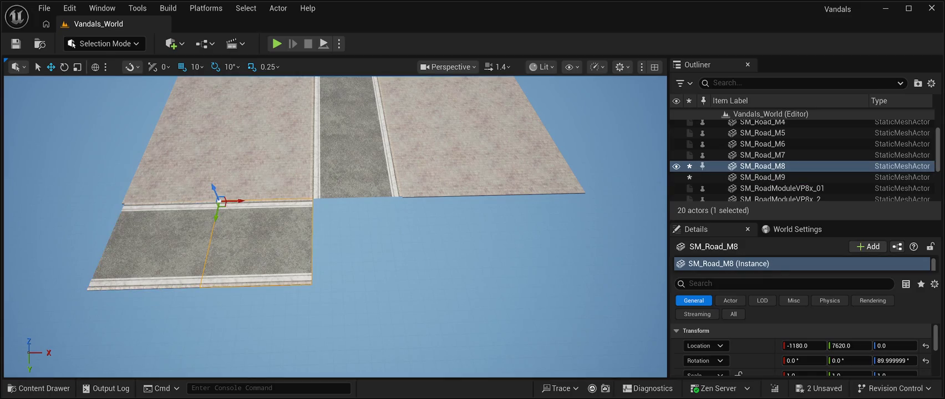
Copy the cross road twice right of the main road as SM_Road_M10 and M11 (X 770, 1770).
{"action": "key", "text": "ctrl+d"}
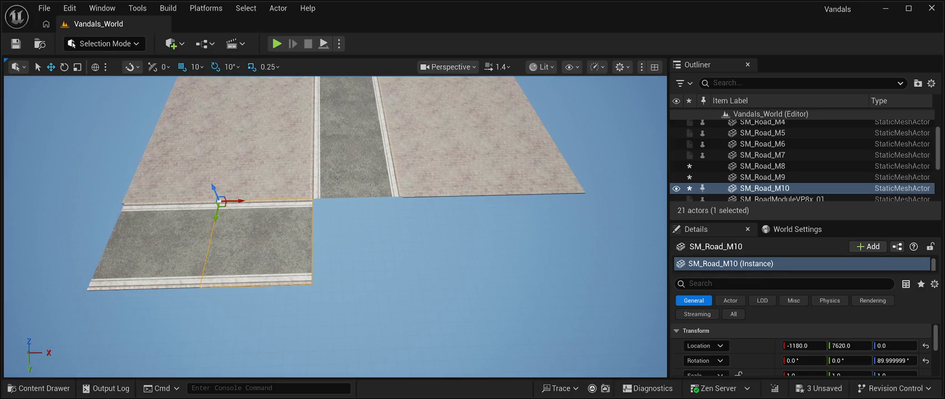
{"action": "mouse_move", "coordinate": [233, 201]}
{"action": "left_mouse_down"}
{"action": "mouse_move", "coordinate": [438, 206]}
{"action": "mouse_move", "coordinate": [422, 207]}
{"action": "left_mouse_up"}
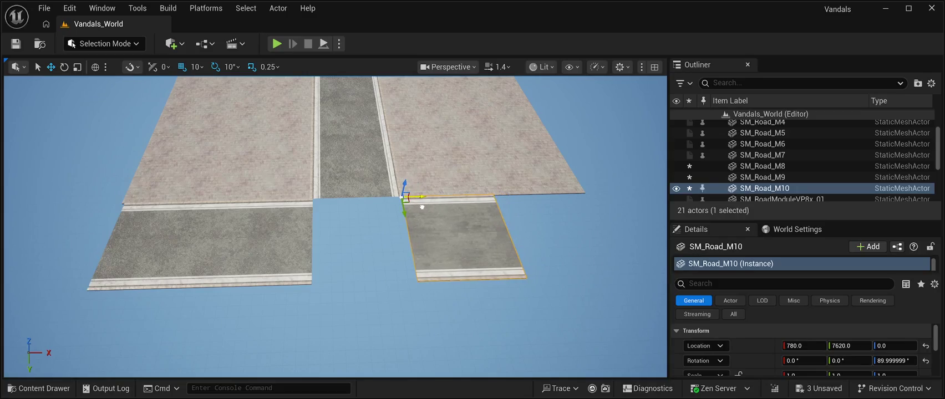
{"action": "scroll", "coordinate": [422, 207], "scroll_direction": "up", "scroll_amount": 6}
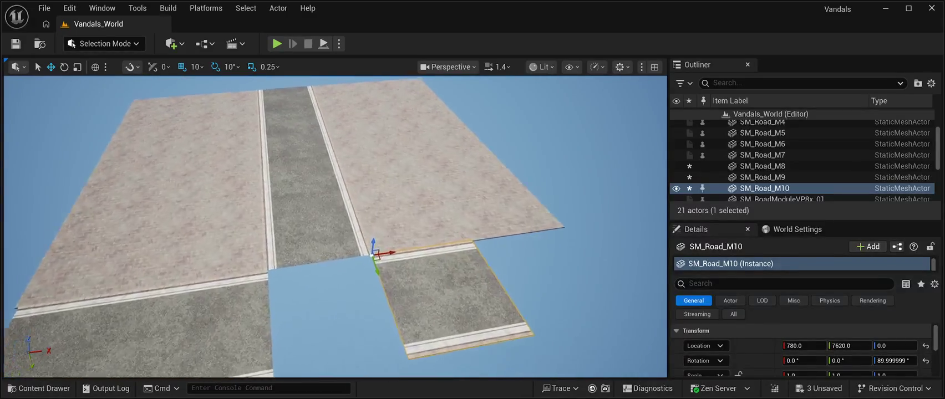
{"action": "left_click_drag", "start_coordinate": [421, 207], "coordinate": [377, 207]}
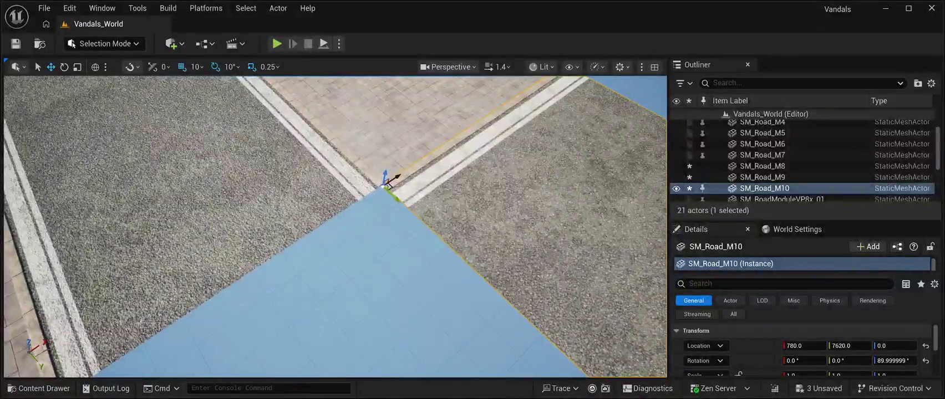
{"action": "mouse_move", "coordinate": [387, 183]}
{"action": "left_mouse_down"}
{"action": "mouse_move", "coordinate": [384, 200]}
{"action": "mouse_move", "coordinate": [402, 216]}
{"action": "left_mouse_up"}
{"action": "key", "text": "ctrl+d"}
{"action": "mouse_move", "coordinate": [320, 186]}
{"action": "left_mouse_down"}
{"action": "mouse_move", "coordinate": [445, 193]}
{"action": "mouse_move", "coordinate": [435, 194]}
{"action": "left_mouse_up"}
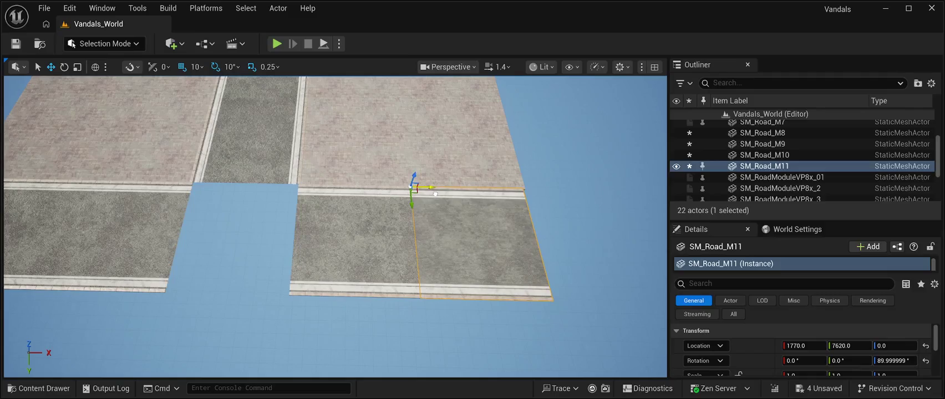
{"action": "key", "text": "Escape"}
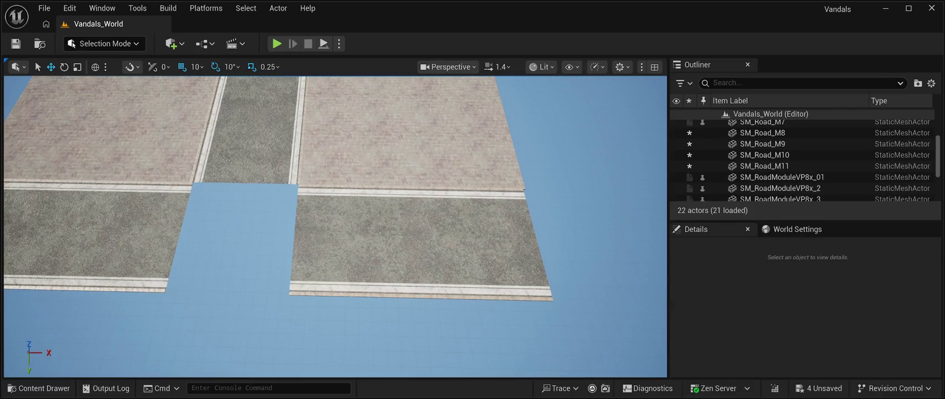
Duplicate pavement slab SM_RoadModuleVP8x_2 and line the copy up beyond the cross road.
{"action": "left_click", "coordinate": [780, 188]}
{"action": "key", "text": "ctrl+d"}
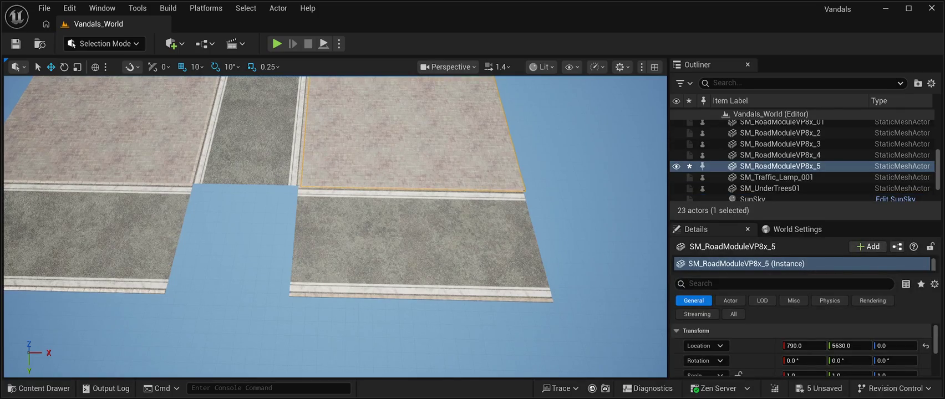
{"action": "mouse_move", "coordinate": [292, 126]}
{"action": "left_mouse_down"}
{"action": "mouse_move", "coordinate": [299, 143]}
{"action": "mouse_move", "coordinate": [282, 312]}
{"action": "left_mouse_up"}
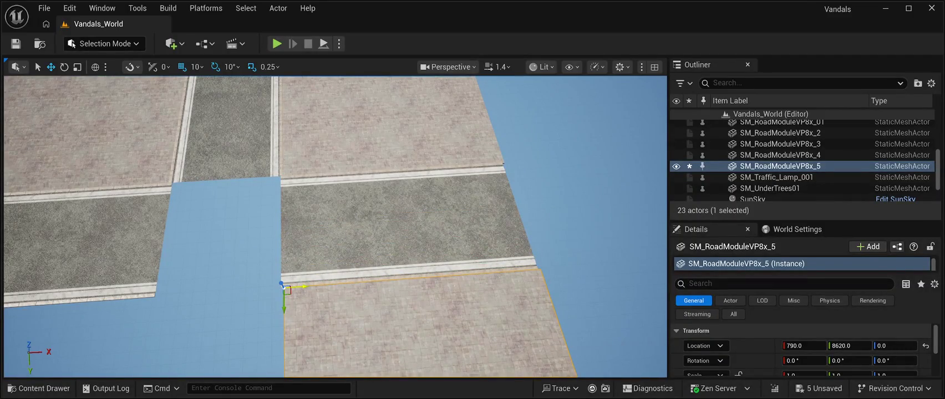
{"action": "left_click_drag", "start_coordinate": [302, 288], "coordinate": [300, 288]}
{"action": "key", "text": "Escape"}
{"action": "left_click_drag", "start_coordinate": [333, 222], "coordinate": [333, 221]}
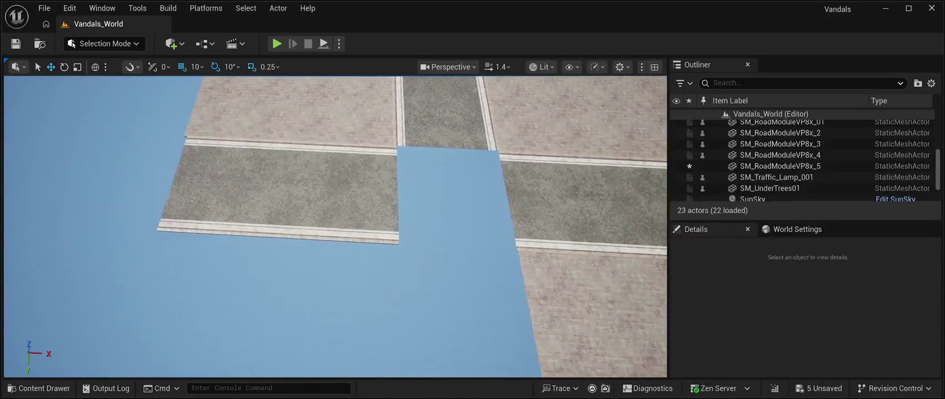
Copy the road module tile again as SM_RoadModuleVP8x_6 at -2210, 8620, 0.
{"action": "left_click", "coordinate": [288, 111]}
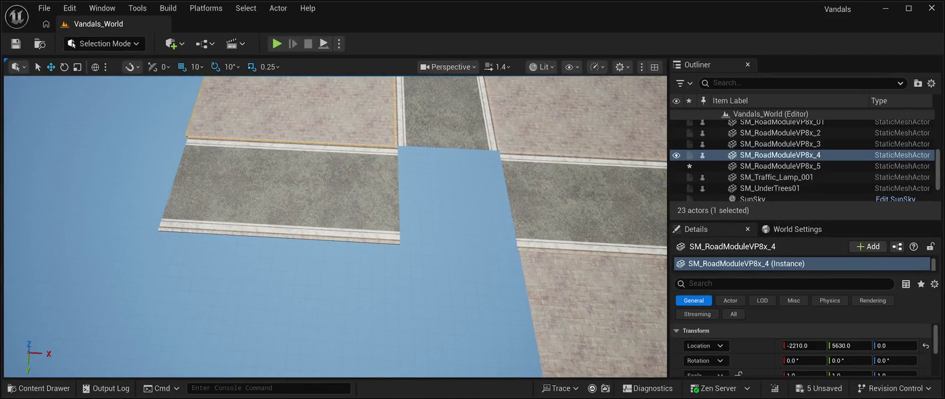
{"action": "key", "text": "ctrl+d"}
{"action": "left_click_drag", "start_coordinate": [243, 145], "coordinate": [148, 374]}
{"action": "mouse_move", "coordinate": [333, 221]}
{"action": "left_mouse_down"}
{"action": "mouse_move", "coordinate": [410, 203]}
{"action": "mouse_move", "coordinate": [410, 252]}
{"action": "left_mouse_up"}
Duplicate the middle road tile twice as SM_Road_M12 and M13, extending the road past the crossing.
{"action": "left_click", "coordinate": [403, 219]}
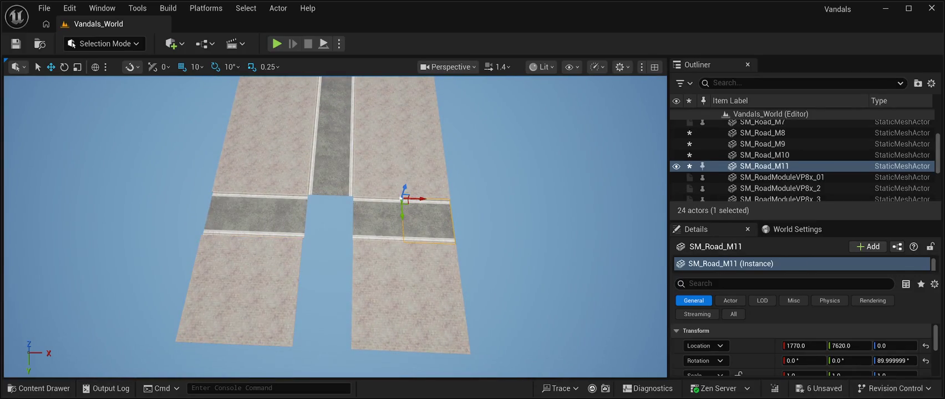
{"action": "left_click", "coordinate": [331, 176]}
{"action": "key", "text": "ctrl+d"}
{"action": "left_click_drag", "start_coordinate": [305, 215], "coordinate": [299, 311]}
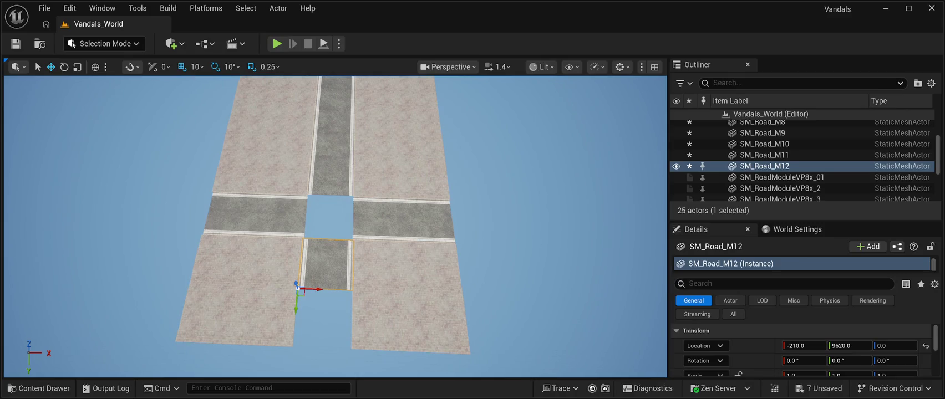
{"action": "key", "text": "ctrl+d"}
{"action": "left_click_drag", "start_coordinate": [295, 305], "coordinate": [291, 369]}
{"action": "key", "text": "Down"}
{"action": "key", "text": "Down"}
{"action": "key", "text": "Down"}
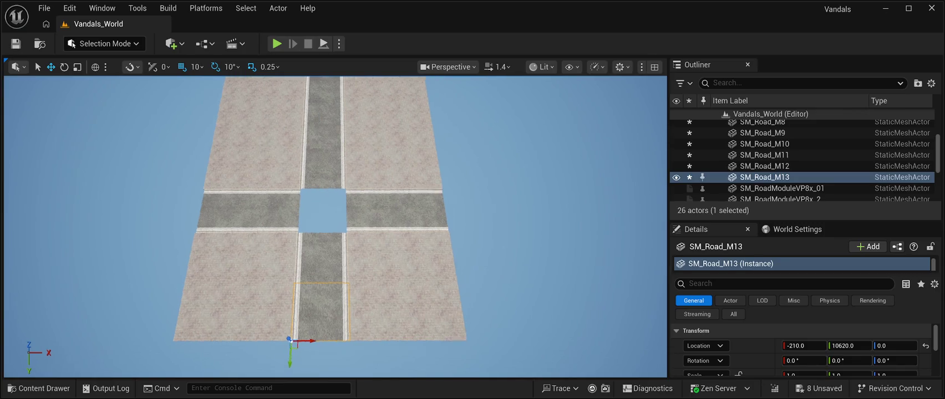
Save all changes to the level and clear the selection.
{"action": "key", "text": "ctrl+s"}
{"action": "key", "text": "Escape"}
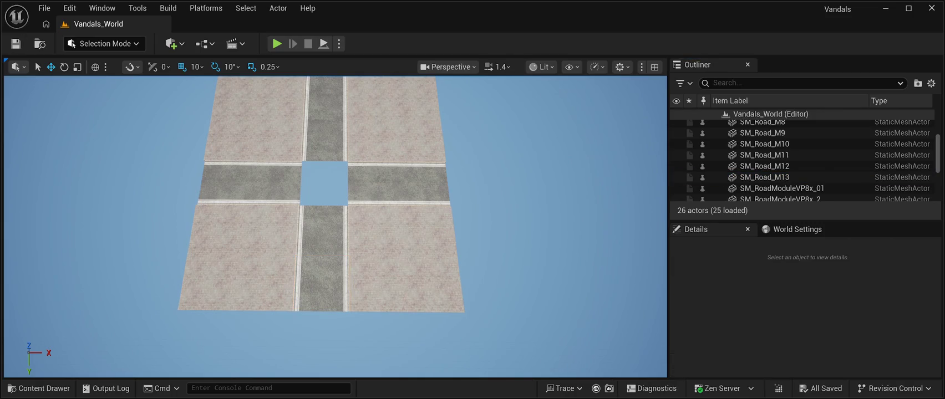
{"action": "key", "text": "ctrl+space"}
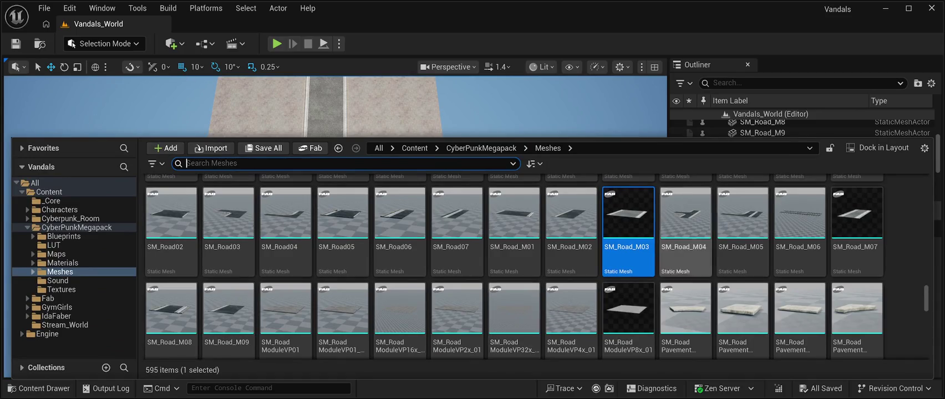
Drag SM_Road02 from CyberPunkMegapack/Meshes into the level at 480, 10990, 0.
{"action": "scroll", "coordinate": [571, 321], "scroll_direction": "up", "scroll_amount": 1}
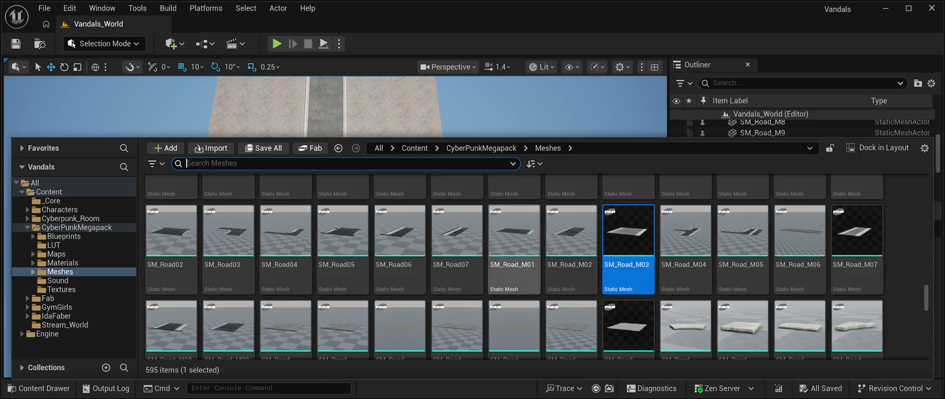
{"action": "scroll", "coordinate": [514, 289], "scroll_direction": "down", "scroll_amount": 3}
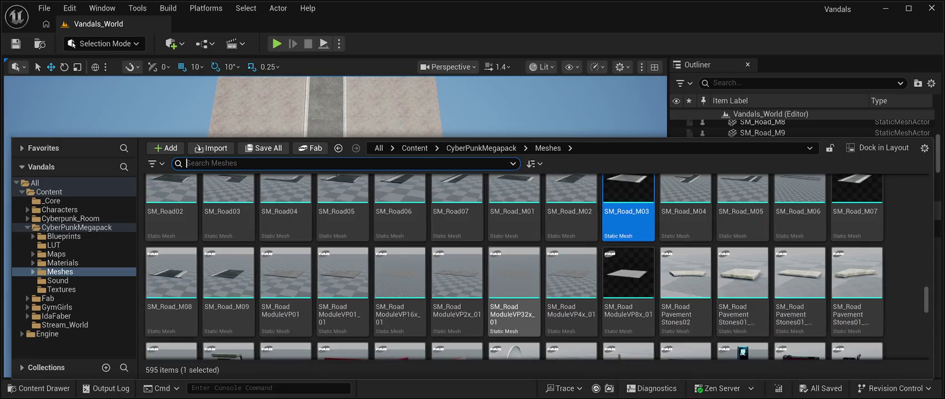
{"action": "scroll", "coordinate": [514, 288], "scroll_direction": "down", "scroll_amount": 2}
{"action": "scroll", "coordinate": [514, 288], "scroll_direction": "up", "scroll_amount": 6}
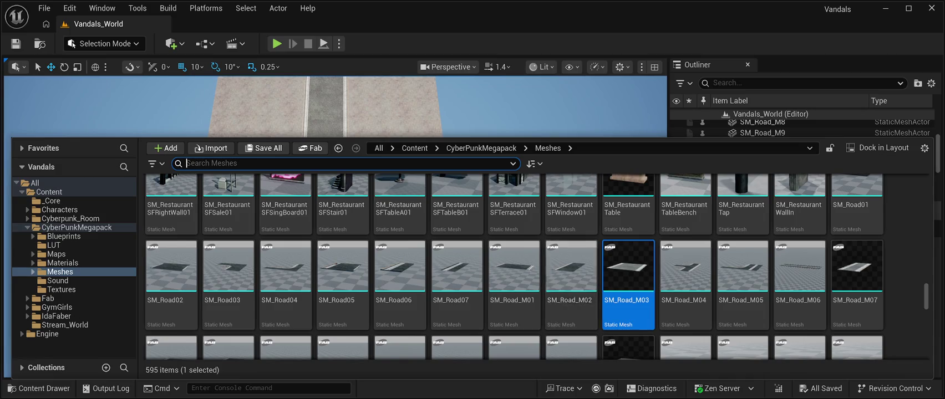
{"action": "scroll", "coordinate": [571, 266], "scroll_direction": "down", "scroll_amount": 1}
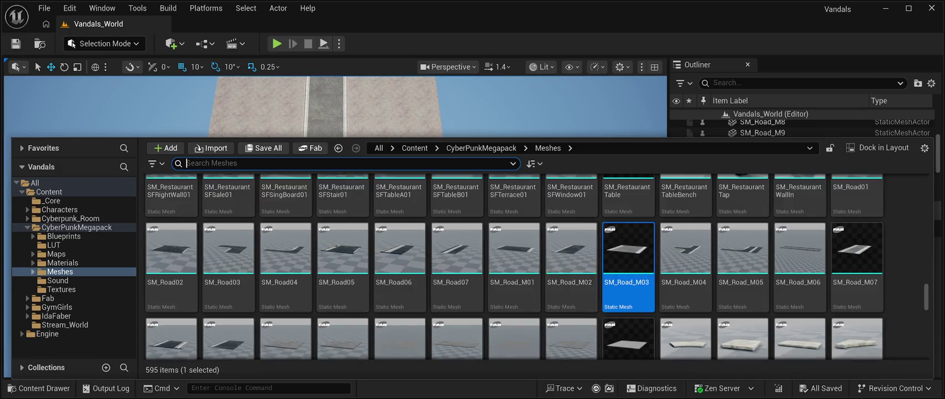
{"action": "scroll", "coordinate": [571, 266], "scroll_direction": "down", "scroll_amount": 2}
{"action": "scroll", "coordinate": [571, 249], "scroll_direction": "up", "scroll_amount": 1}
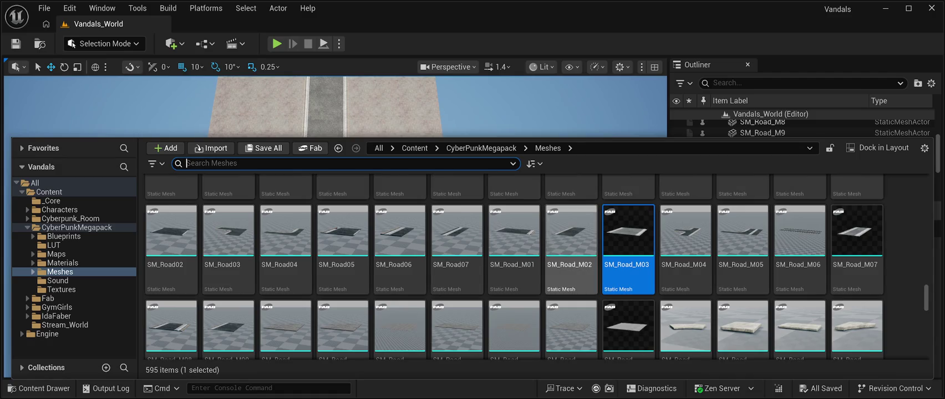
{"action": "left_click", "coordinate": [171, 238]}
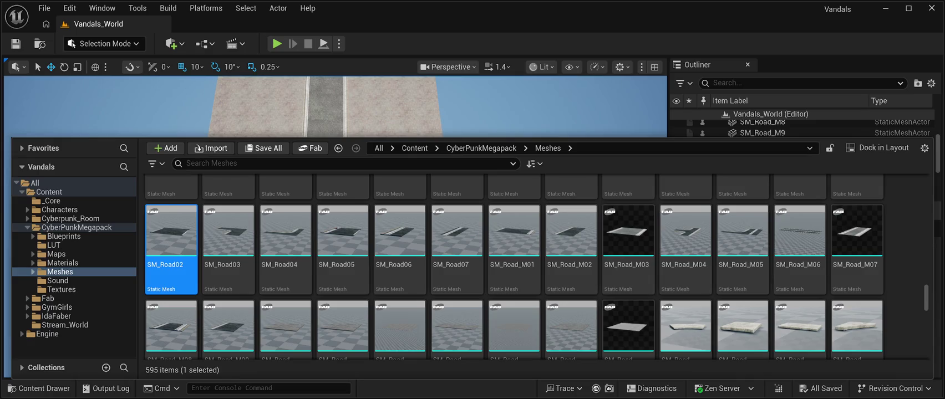
{"action": "mouse_move", "coordinate": [170, 238]}
{"action": "left_mouse_down"}
{"action": "mouse_move", "coordinate": [232, 183]}
{"action": "mouse_move", "coordinate": [369, 127]}
{"action": "mouse_move", "coordinate": [433, 131]}
{"action": "mouse_move", "coordinate": [277, 194]}
{"action": "mouse_move", "coordinate": [418, 150]}
{"action": "left_mouse_up"}
Set the gravel slab's Z to 0 and slide it into the intersection's central hole.
{"action": "left_click", "coordinate": [894, 345]}
{"action": "type", "text": "0"}
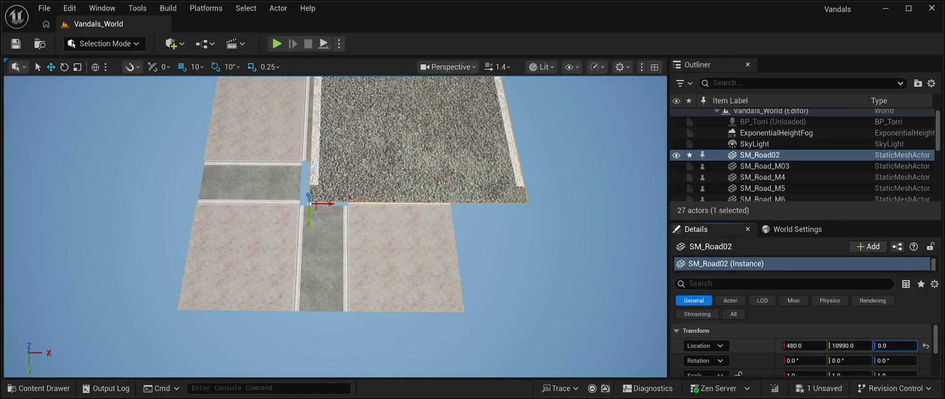
{"action": "key", "text": "Return"}
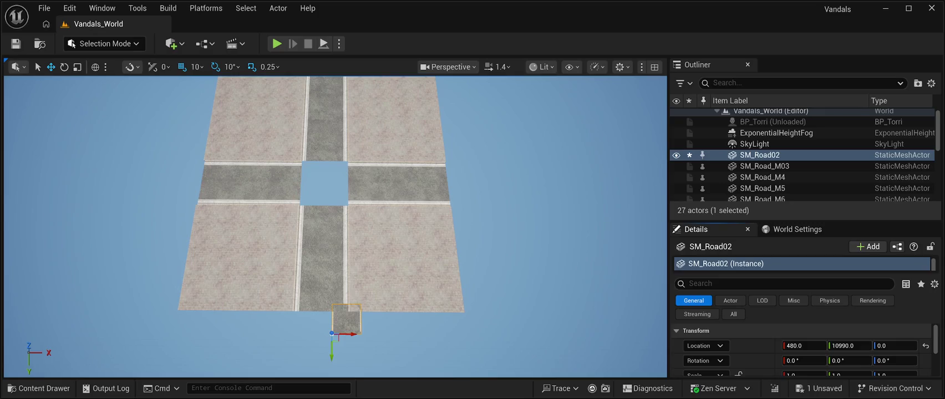
{"action": "mouse_move", "coordinate": [331, 349]}
{"action": "left_mouse_down"}
{"action": "mouse_move", "coordinate": [331, 273]}
{"action": "mouse_move", "coordinate": [317, 221]}
{"action": "left_mouse_up"}
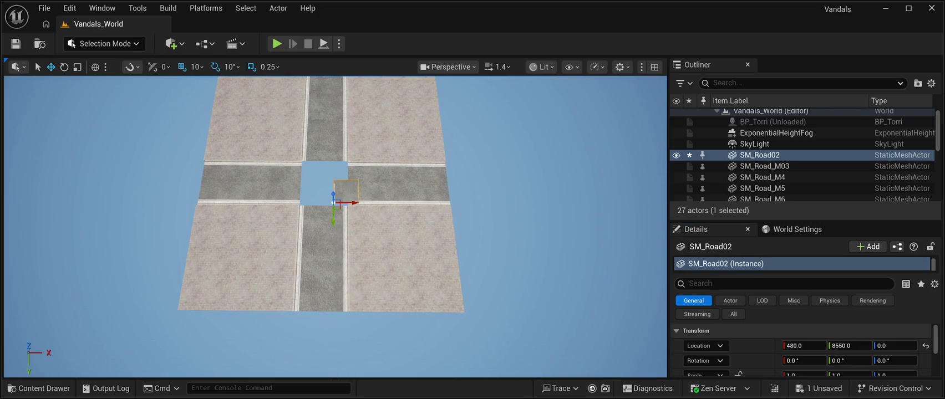
{"action": "left_click_drag", "start_coordinate": [354, 203], "coordinate": [321, 205]}
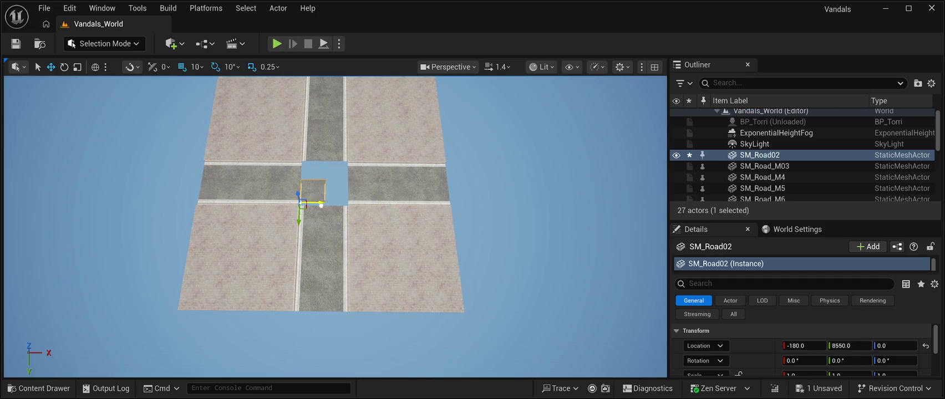
{"action": "left_click_drag", "start_coordinate": [333, 277], "coordinate": [357, 160]}
{"action": "mouse_move", "coordinate": [275, 285]}
{"action": "left_mouse_down"}
{"action": "mouse_move", "coordinate": [288, 285]}
{"action": "mouse_move", "coordinate": [252, 322]}
{"action": "left_mouse_up"}
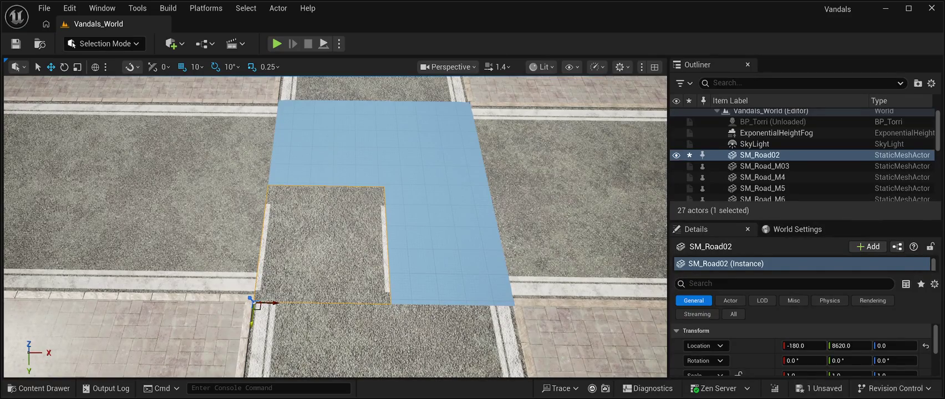
{"action": "left_click", "coordinate": [252, 326]}
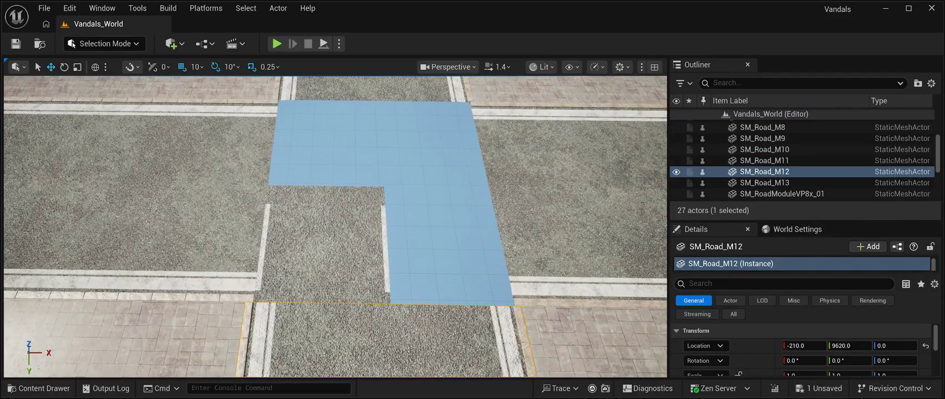
{"action": "left_click", "coordinate": [258, 299]}
Scale the slab to 1.9, 2.0, 1.0 so it fills the central square.
{"action": "key", "text": "r"}
{"action": "left_click_drag", "start_coordinate": [252, 321], "coordinate": [253, 355]}
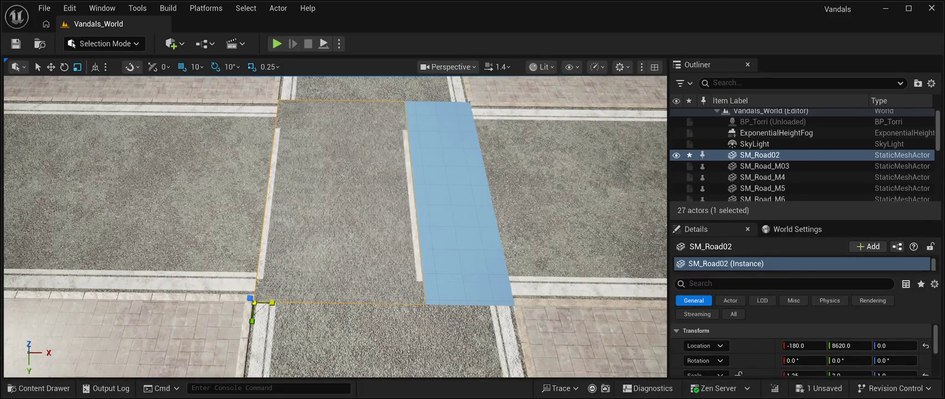
{"action": "left_click_drag", "start_coordinate": [804, 375], "coordinate": [793, 375]}
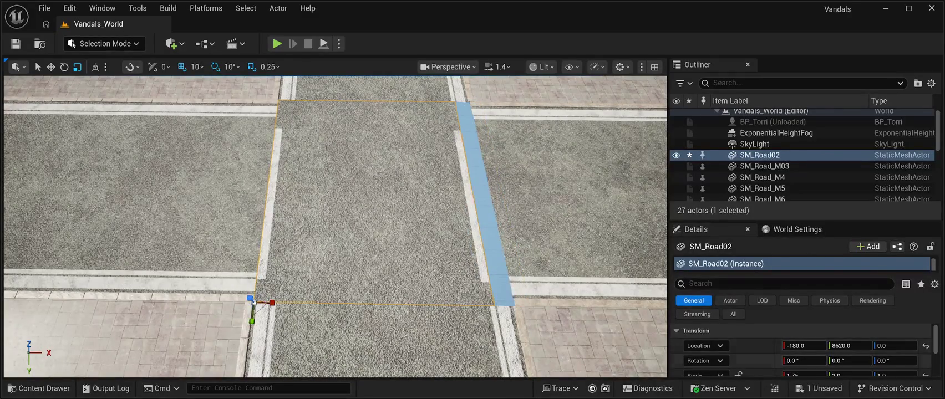
{"action": "scroll", "coordinate": [798, 349], "scroll_direction": "down", "scroll_amount": 2}
{"action": "left_click", "coordinate": [803, 339]}
{"action": "type", "text": "1.8"}
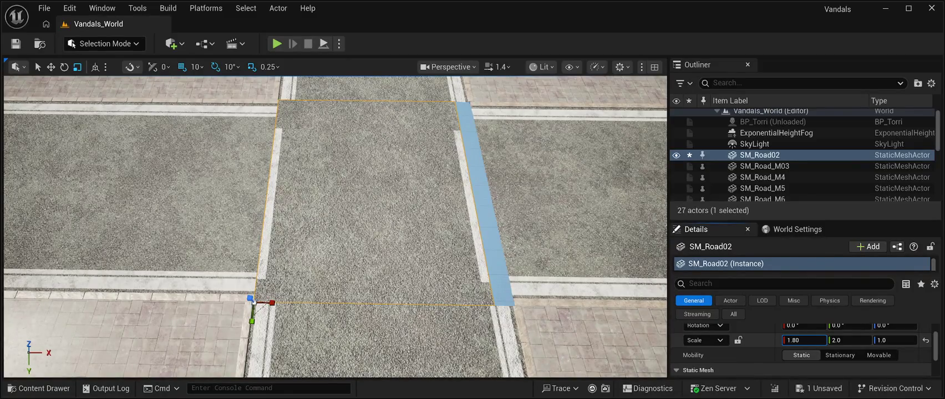
{"action": "key", "text": "Return"}
{"action": "left_click", "coordinate": [793, 340]}
{"action": "type", "text": "1"}
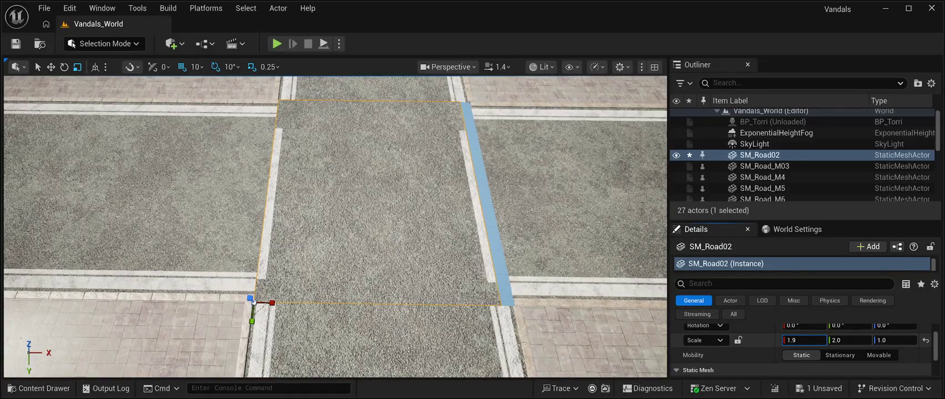
{"action": "key", "text": "Return"}
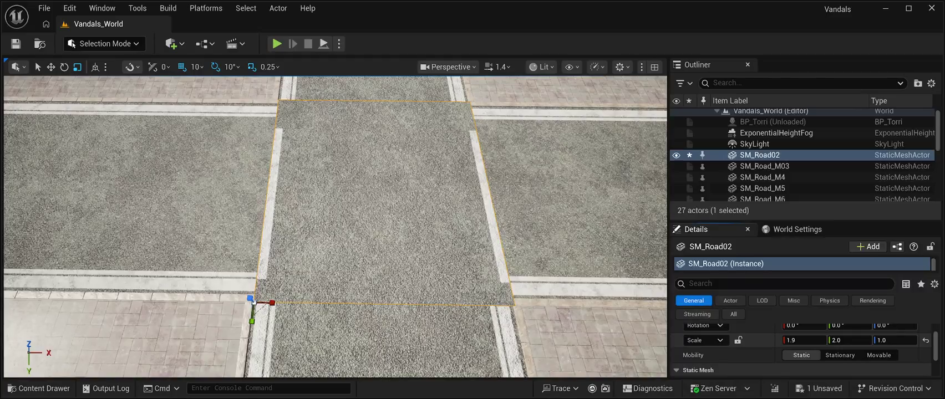
{"action": "mouse_move", "coordinate": [332, 222]}
{"action": "left_mouse_down"}
{"action": "mouse_move", "coordinate": [361, 222]}
{"action": "mouse_move", "coordinate": [316, 221]}
{"action": "mouse_move", "coordinate": [333, 230]}
{"action": "mouse_move", "coordinate": [371, 183]}
{"action": "mouse_move", "coordinate": [360, 216]}
{"action": "mouse_move", "coordinate": [378, 187]}
{"action": "mouse_move", "coordinate": [372, 150]}
{"action": "mouse_move", "coordinate": [358, 161]}
{"action": "mouse_move", "coordinate": [375, 159]}
{"action": "left_mouse_up"}
{"action": "key", "text": "Escape"}
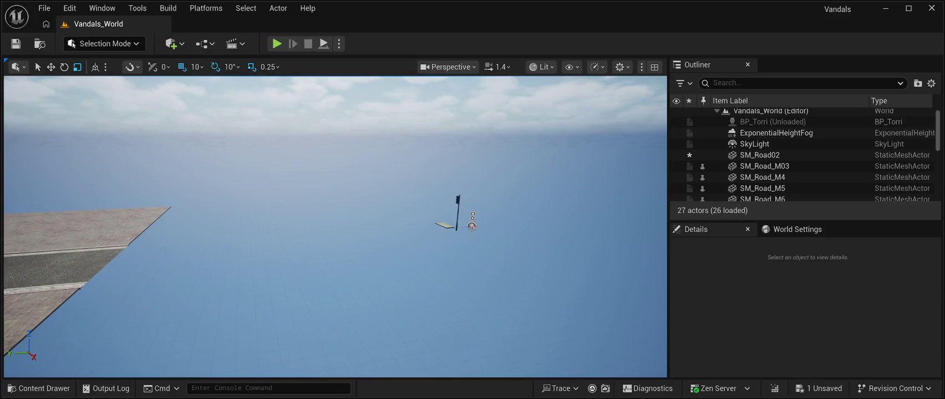
Move SM_Traffic_Lamp_001 onto the road near the intersection's near-left corner.
{"action": "left_click", "coordinate": [457, 214]}
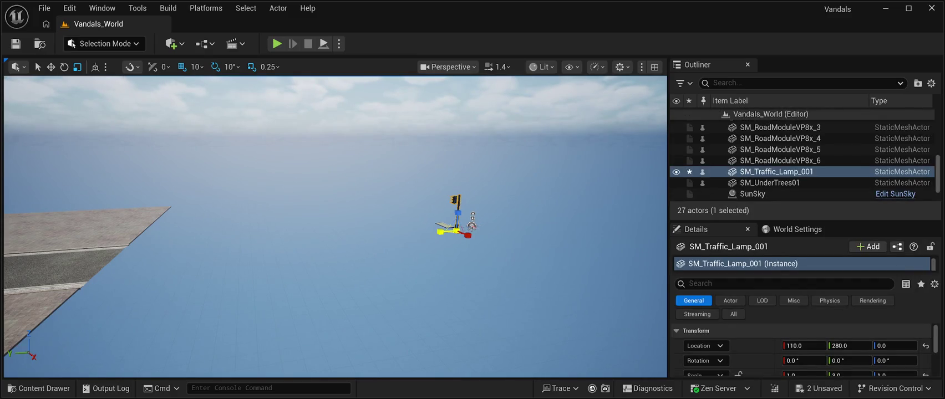
{"action": "key", "text": "e"}
{"action": "key", "text": "w"}
{"action": "mouse_move", "coordinate": [440, 231]}
{"action": "left_mouse_down"}
{"action": "mouse_move", "coordinate": [33, 271]}
{"action": "mouse_move", "coordinate": [194, 265]}
{"action": "left_mouse_up"}
{"action": "mouse_move", "coordinate": [333, 250]}
{"action": "left_mouse_down"}
{"action": "mouse_move", "coordinate": [327, 233]}
{"action": "mouse_move", "coordinate": [338, 222]}
{"action": "mouse_move", "coordinate": [321, 216]}
{"action": "mouse_move", "coordinate": [343, 211]}
{"action": "left_mouse_up"}
{"action": "mouse_move", "coordinate": [436, 212]}
{"action": "left_mouse_down"}
{"action": "mouse_move", "coordinate": [266, 295]}
{"action": "mouse_move", "coordinate": [233, 283]}
{"action": "mouse_move", "coordinate": [272, 233]}
{"action": "mouse_move", "coordinate": [286, 179]}
{"action": "left_mouse_up"}
{"action": "left_click_drag", "start_coordinate": [279, 255], "coordinate": [253, 254]}
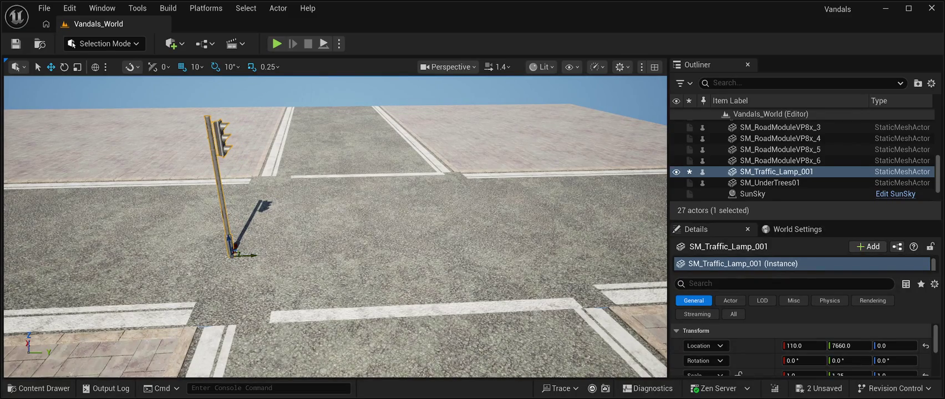
Turn the lamp to 60°, settle it at X -180 on the corner, and duplicate it.
{"action": "left_click", "coordinate": [63, 67]}
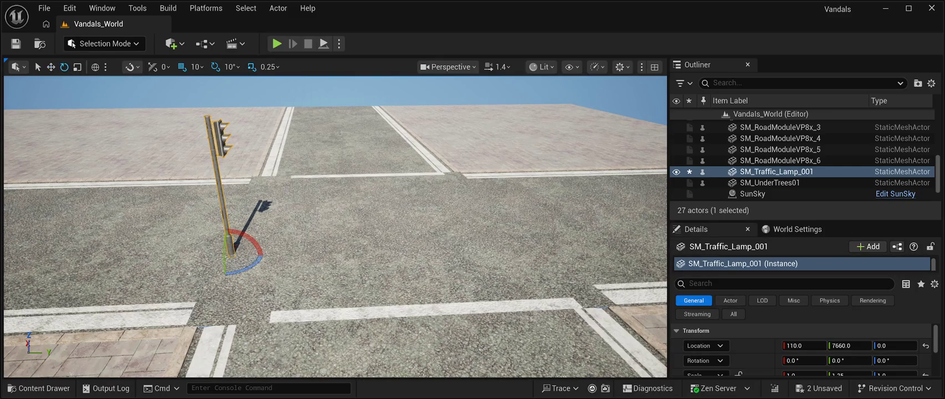
{"action": "mouse_move", "coordinate": [246, 267]}
{"action": "left_mouse_down"}
{"action": "mouse_move", "coordinate": [265, 244]}
{"action": "mouse_move", "coordinate": [260, 254]}
{"action": "left_mouse_up"}
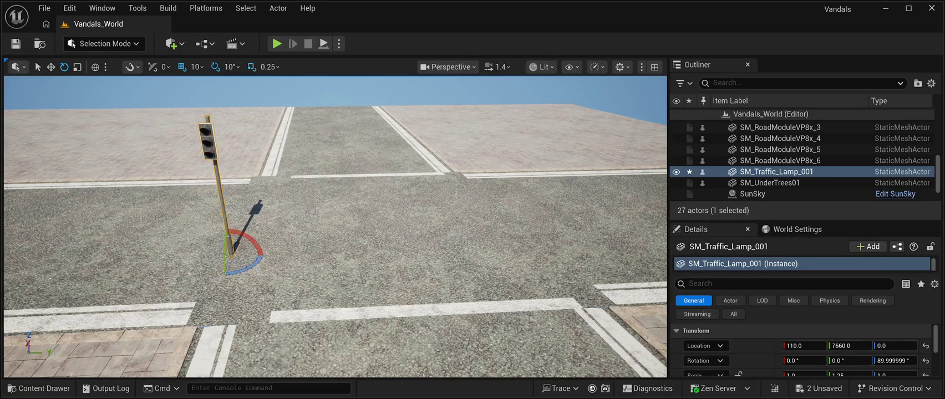
{"action": "left_click", "coordinate": [51, 67]}
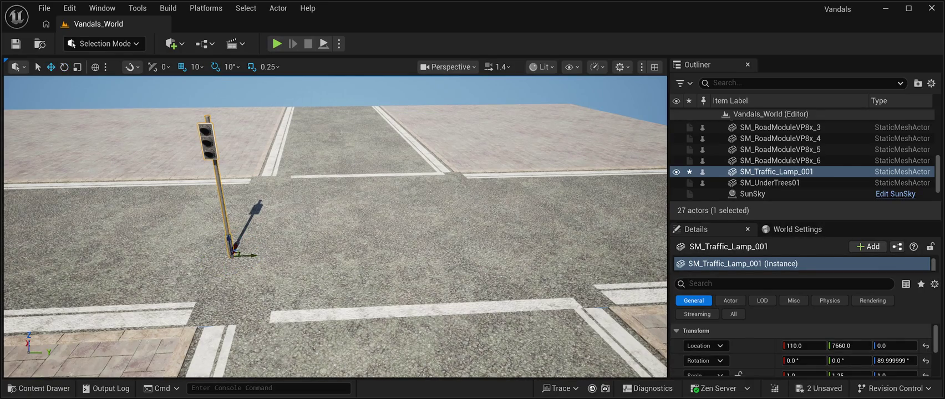
{"action": "mouse_move", "coordinate": [236, 245]}
{"action": "left_mouse_down"}
{"action": "mouse_move", "coordinate": [201, 305]}
{"action": "mouse_move", "coordinate": [220, 322]}
{"action": "mouse_move", "coordinate": [198, 318]}
{"action": "left_mouse_up"}
{"action": "mouse_move", "coordinate": [333, 222]}
{"action": "left_mouse_down"}
{"action": "mouse_move", "coordinate": [343, 266]}
{"action": "mouse_move", "coordinate": [338, 219]}
{"action": "mouse_move", "coordinate": [316, 219]}
{"action": "left_mouse_up"}
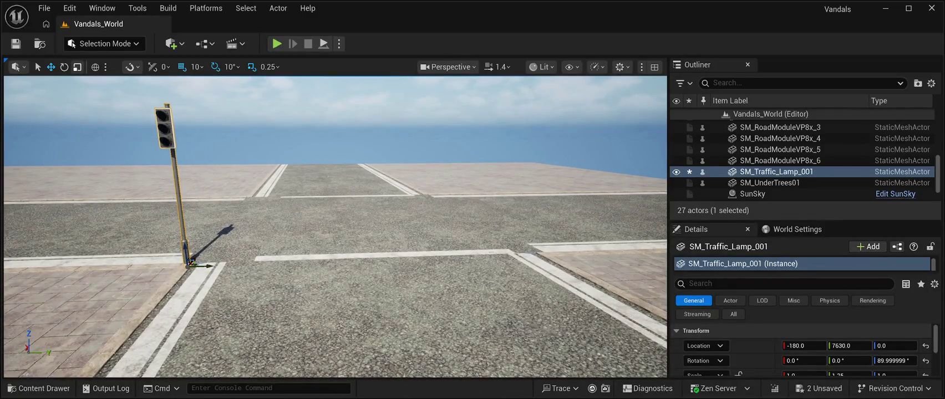
{"action": "left_click", "coordinate": [64, 67]}
{"action": "left_click_drag", "start_coordinate": [199, 270], "coordinate": [180, 270]}
{"action": "scroll", "coordinate": [335, 228], "scroll_direction": "down", "scroll_amount": 5}
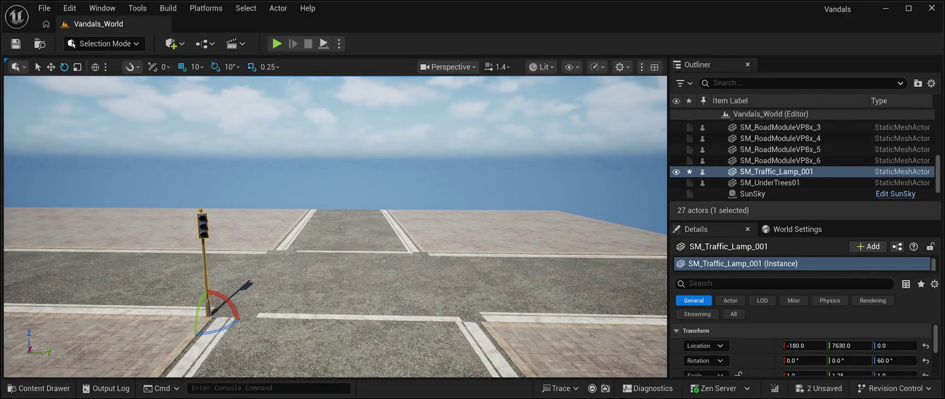
{"action": "key", "text": "w"}
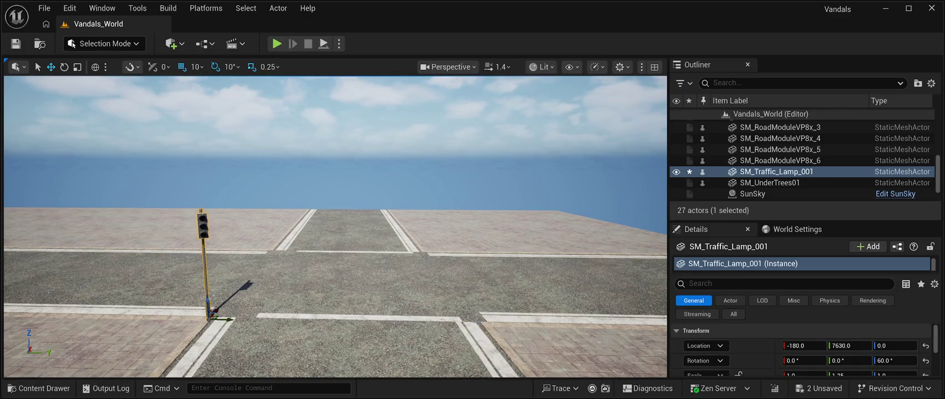
{"action": "key", "text": "ctrl+d"}
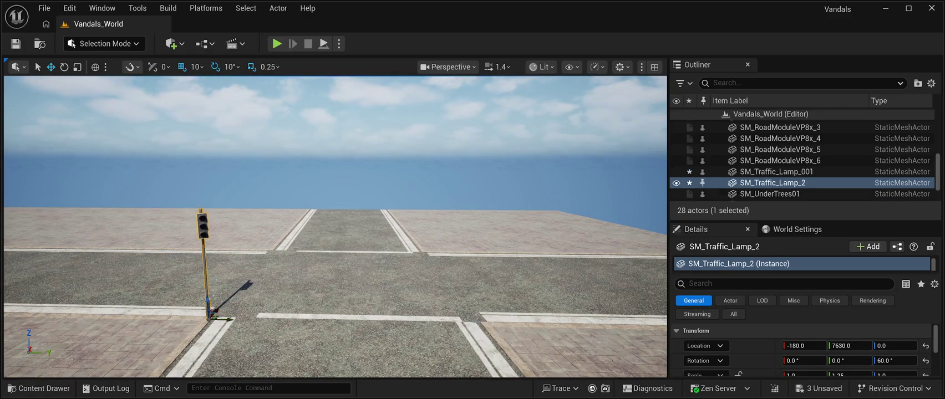
Place SM_Traffic_Lamp_2 on the opposite corner at X 770, rotated -70° to face the road.
{"action": "mouse_move", "coordinate": [230, 320]}
{"action": "left_mouse_down"}
{"action": "mouse_move", "coordinate": [501, 320]}
{"action": "mouse_move", "coordinate": [399, 222]}
{"action": "mouse_move", "coordinate": [410, 227]}
{"action": "left_mouse_up"}
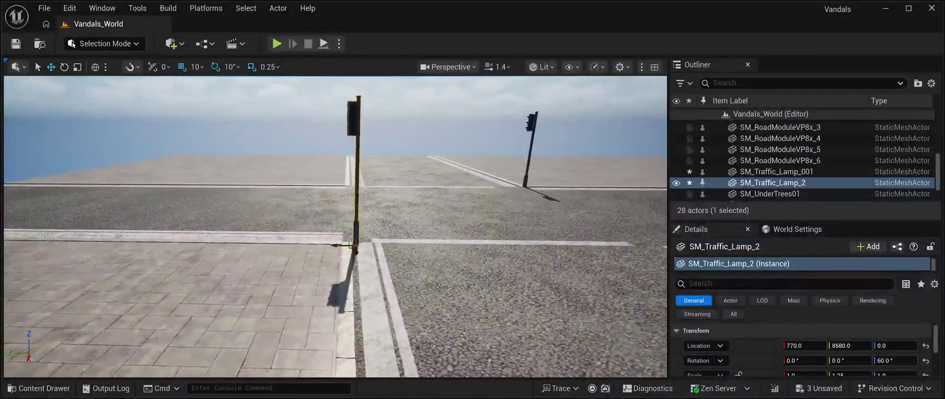
{"action": "left_click_drag", "start_coordinate": [332, 244], "coordinate": [313, 245]}
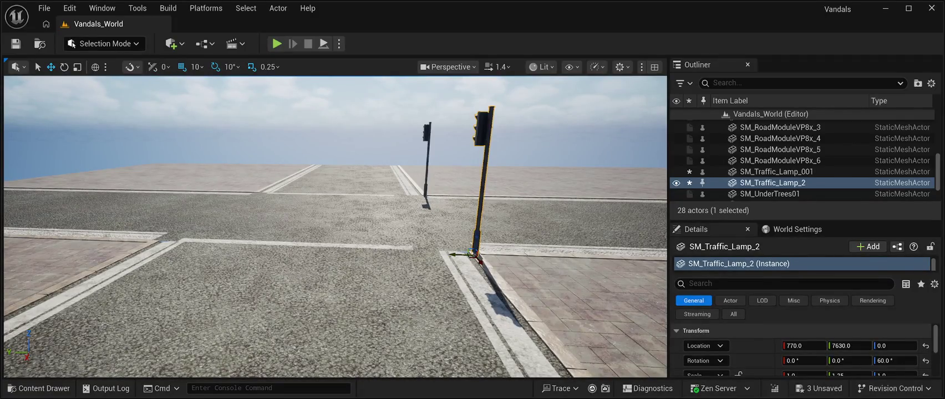
{"action": "left_click", "coordinate": [63, 66]}
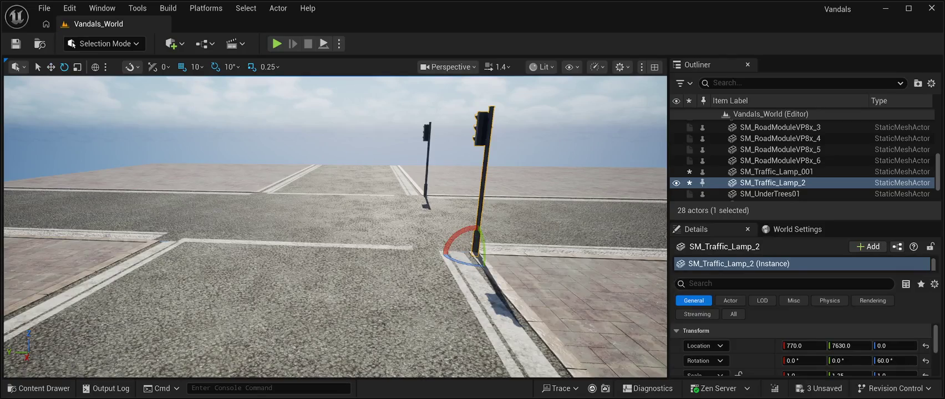
{"action": "mouse_move", "coordinate": [463, 263]}
{"action": "left_mouse_down"}
{"action": "mouse_move", "coordinate": [517, 260]}
{"action": "mouse_move", "coordinate": [498, 252]}
{"action": "left_mouse_up"}
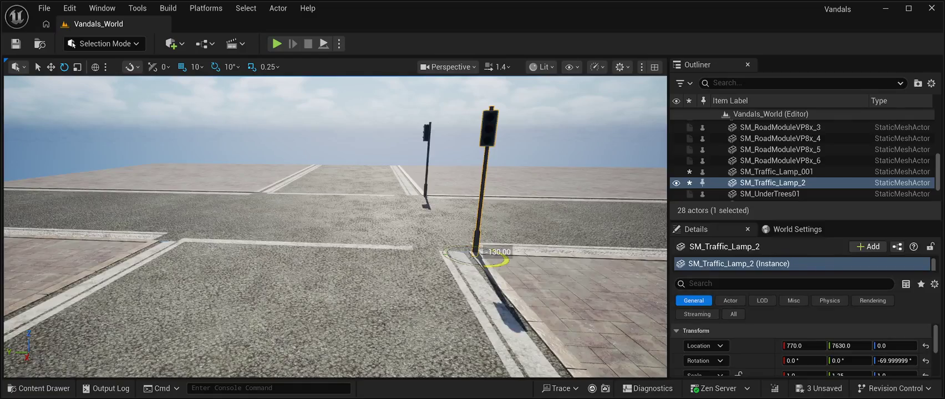
{"action": "key", "text": "f"}
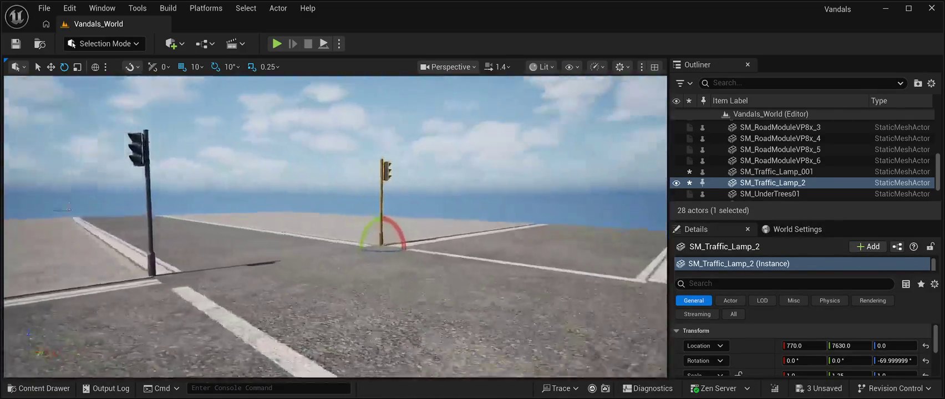
{"action": "left_click_drag", "start_coordinate": [332, 221], "coordinate": [261, 226]}
Move SM_Traffic_Lamp_001 to Y 8610 on its corner and rotate it to 120°.
{"action": "key", "text": "w"}
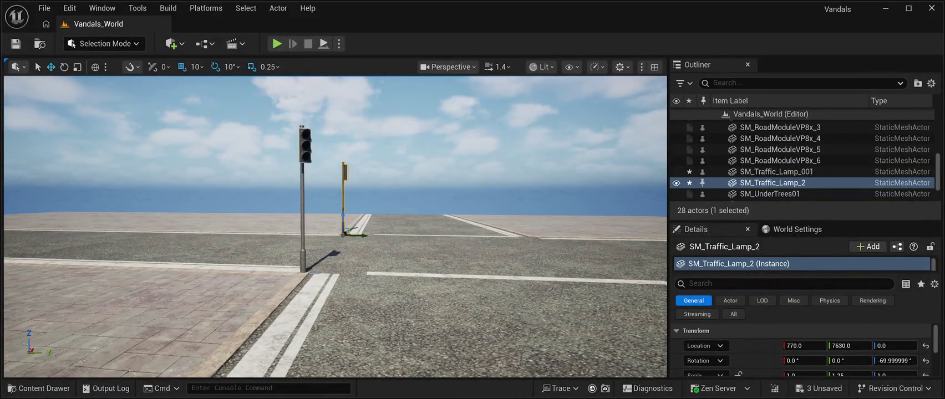
{"action": "left_click", "coordinate": [303, 221]}
{"action": "left_click_drag", "start_coordinate": [321, 275], "coordinate": [654, 276]}
{"action": "key", "text": "f"}
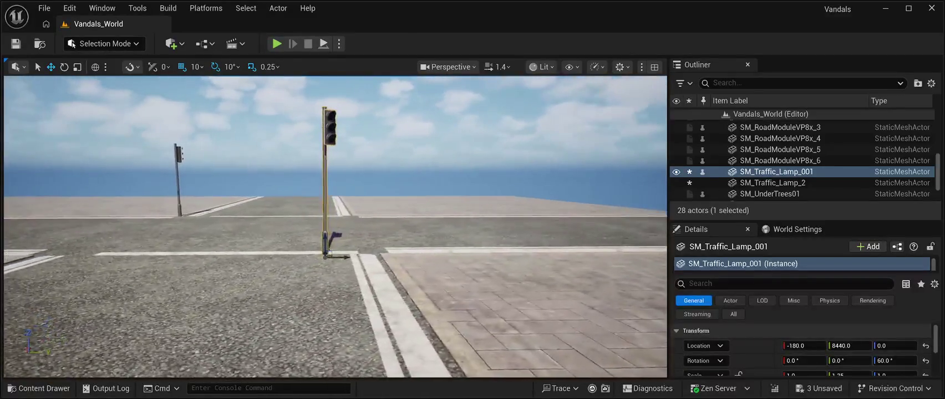
{"action": "left_click_drag", "start_coordinate": [341, 257], "coordinate": [402, 253]}
{"action": "key", "text": "e"}
{"action": "left_click_drag", "start_coordinate": [372, 262], "coordinate": [410, 257]}
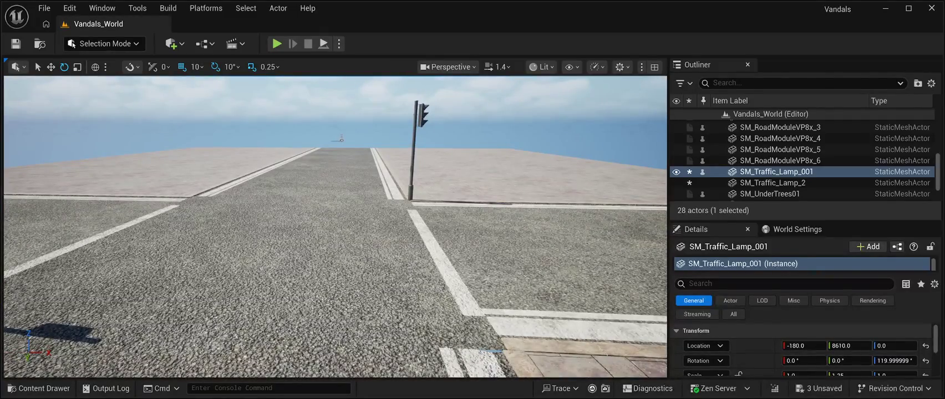
Duplicate the second lamp as SM_Traffic_Lamp_3 and move it to X -200 on the left corner.
{"action": "left_click", "coordinate": [773, 182]}
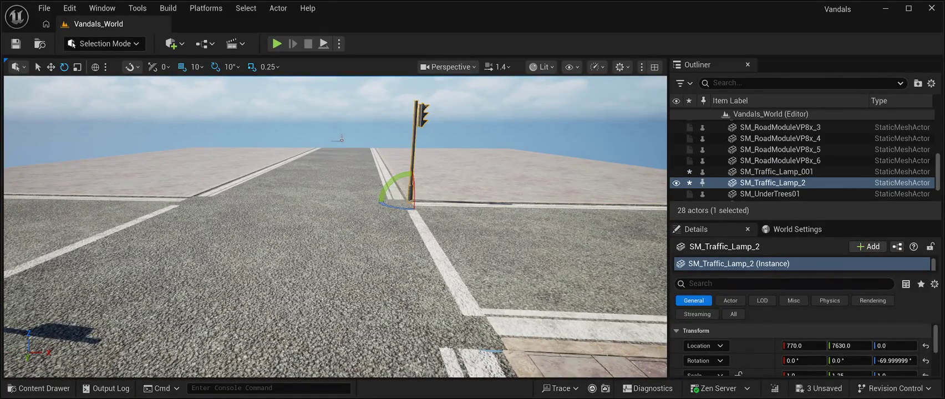
{"action": "key", "text": "w"}
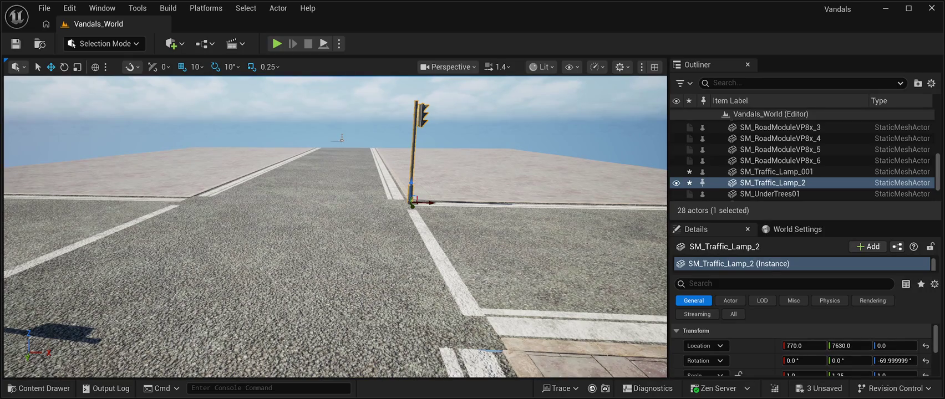
{"action": "key", "text": "ctrl+d"}
{"action": "mouse_move", "coordinate": [430, 201]}
{"action": "left_mouse_down"}
{"action": "mouse_move", "coordinate": [196, 197]}
{"action": "mouse_move", "coordinate": [207, 190]}
{"action": "mouse_move", "coordinate": [215, 200]}
{"action": "mouse_move", "coordinate": [152, 206]}
{"action": "mouse_move", "coordinate": [186, 207]}
{"action": "mouse_move", "coordinate": [177, 207]}
{"action": "left_mouse_up"}
Rotate SM_Traffic_Lamp_3 to -150° so it faces across the crossing.
{"action": "left_click", "coordinate": [64, 67]}
{"action": "mouse_move", "coordinate": [333, 250]}
{"action": "left_mouse_down"}
{"action": "mouse_move", "coordinate": [366, 228]}
{"action": "mouse_move", "coordinate": [352, 256]}
{"action": "left_mouse_up"}
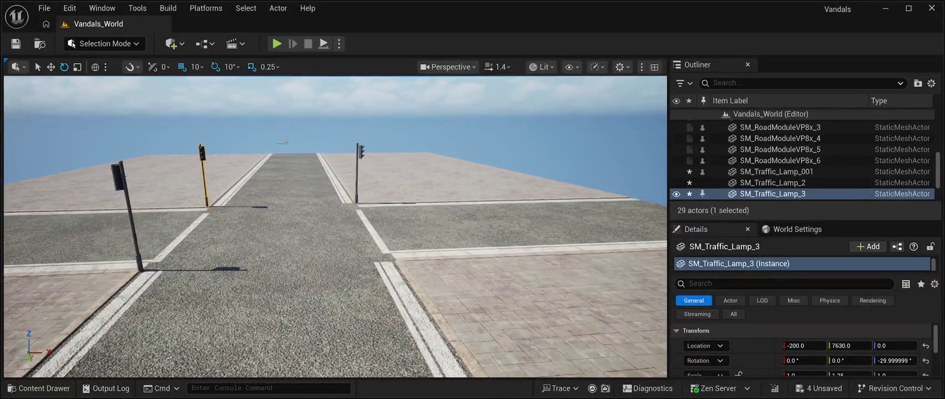
{"action": "mouse_move", "coordinate": [230, 212]}
{"action": "left_mouse_down"}
{"action": "mouse_move", "coordinate": [250, 205]}
{"action": "mouse_move", "coordinate": [197, 205]}
{"action": "mouse_move", "coordinate": [231, 183]}
{"action": "mouse_move", "coordinate": [233, 166]}
{"action": "mouse_move", "coordinate": [244, 200]}
{"action": "mouse_move", "coordinate": [229, 185]}
{"action": "left_mouse_up"}
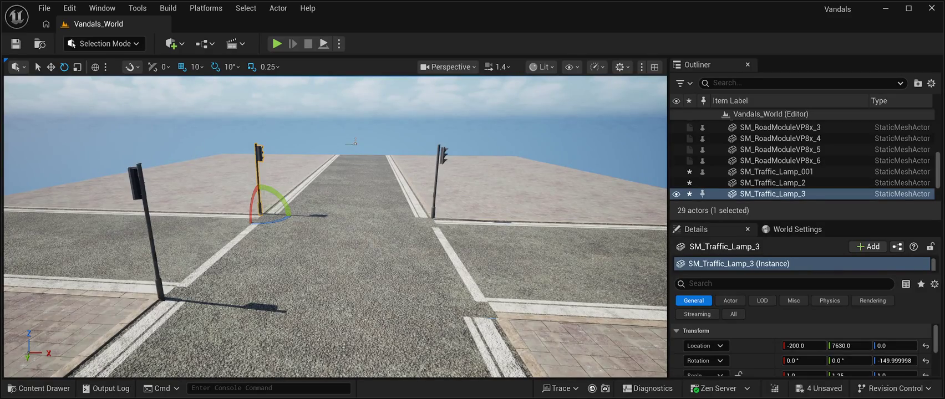
{"action": "left_click", "coordinate": [50, 66]}
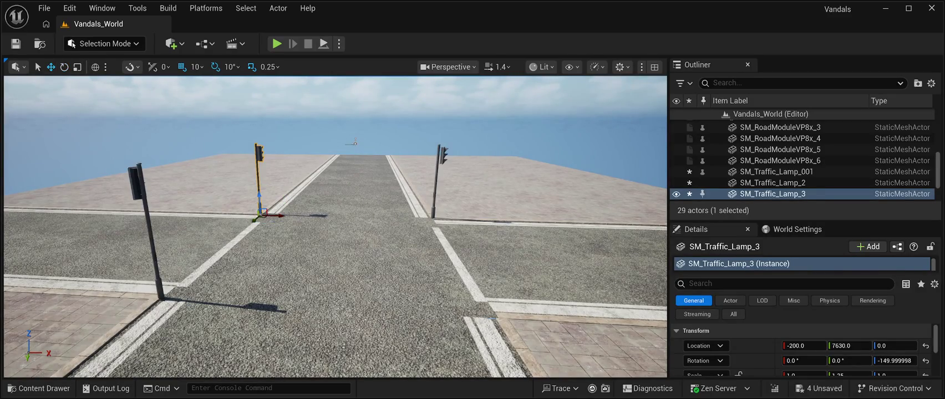
Add SM_Traffic_Lamp_4 at 780, 8620, 0 turned 50°, then start Play In Editor.
{"action": "key", "text": "ctrl+d"}
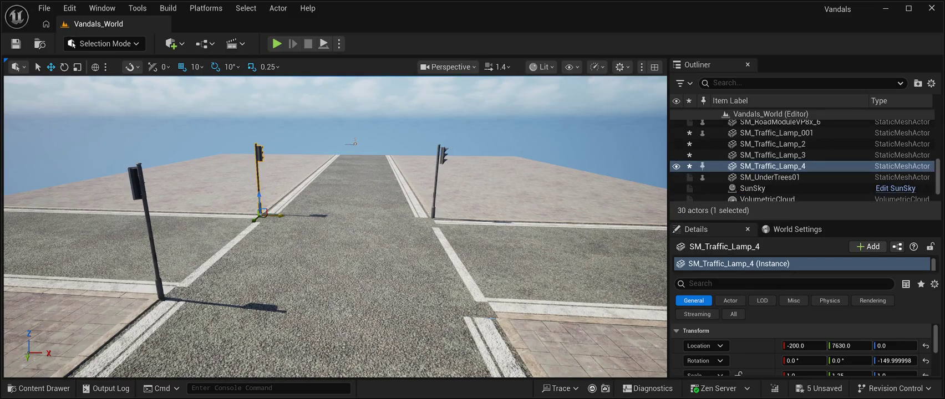
{"action": "mouse_move", "coordinate": [277, 215]}
{"action": "left_mouse_down"}
{"action": "mouse_move", "coordinate": [467, 265]}
{"action": "mouse_move", "coordinate": [449, 264]}
{"action": "left_mouse_up"}
{"action": "left_click_drag", "start_coordinate": [439, 224], "coordinate": [485, 346]}
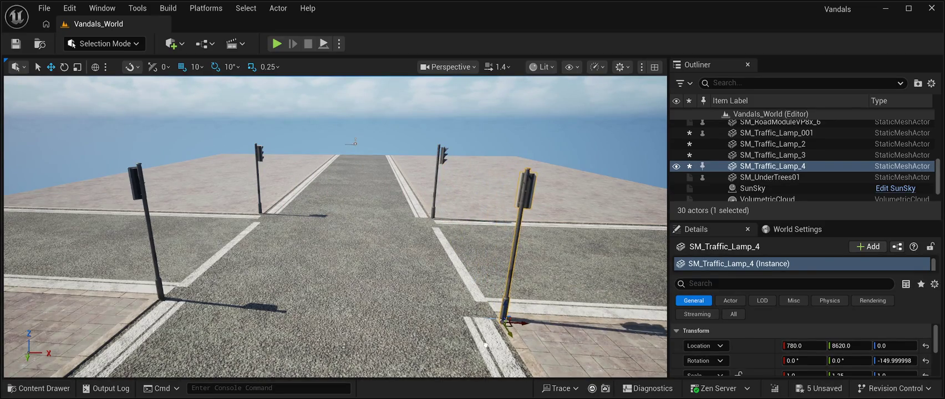
{"action": "key", "text": "e"}
{"action": "mouse_move", "coordinate": [490, 336]}
{"action": "left_mouse_down"}
{"action": "mouse_move", "coordinate": [527, 329]}
{"action": "mouse_move", "coordinate": [546, 344]}
{"action": "mouse_move", "coordinate": [505, 347]}
{"action": "mouse_move", "coordinate": [471, 320]}
{"action": "left_mouse_up"}
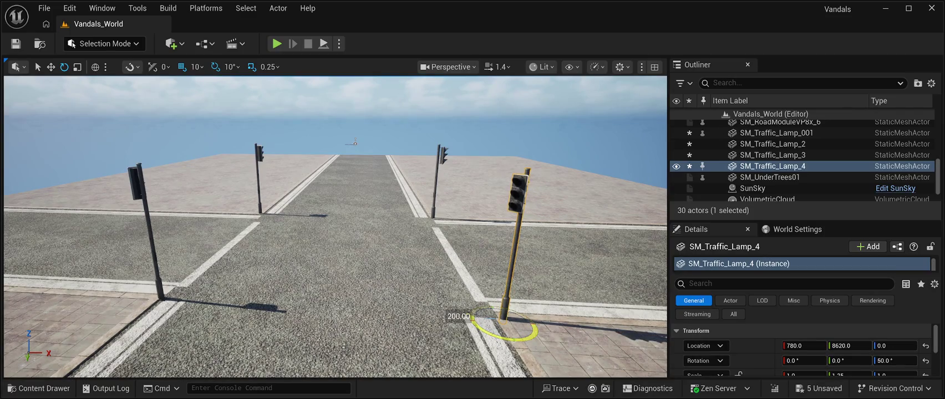
{"action": "key", "text": "alt+p"}
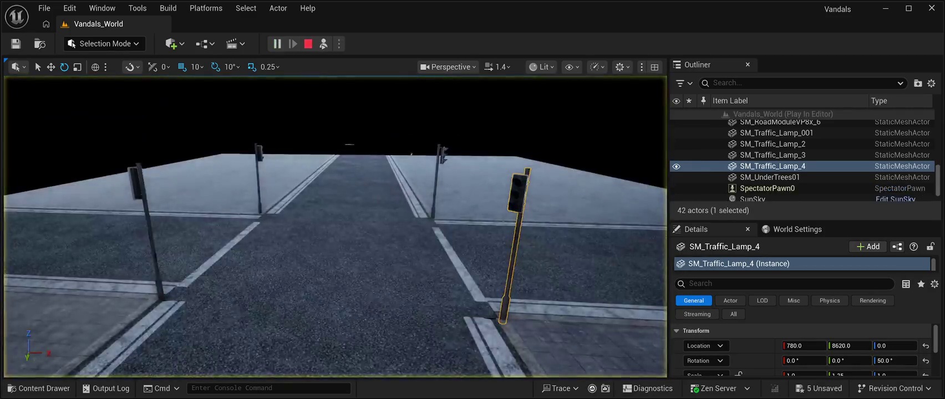
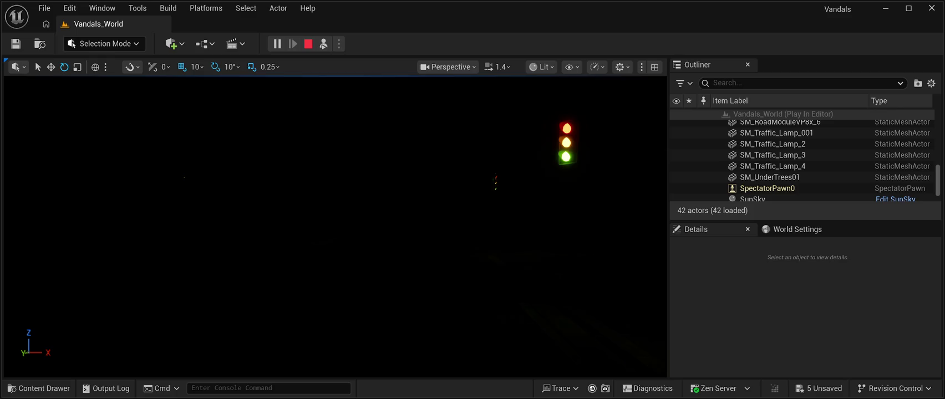
Stop the play test and select SM_Traffic_Lamp_4 at the intersection.
{"action": "key", "text": "Escape"}
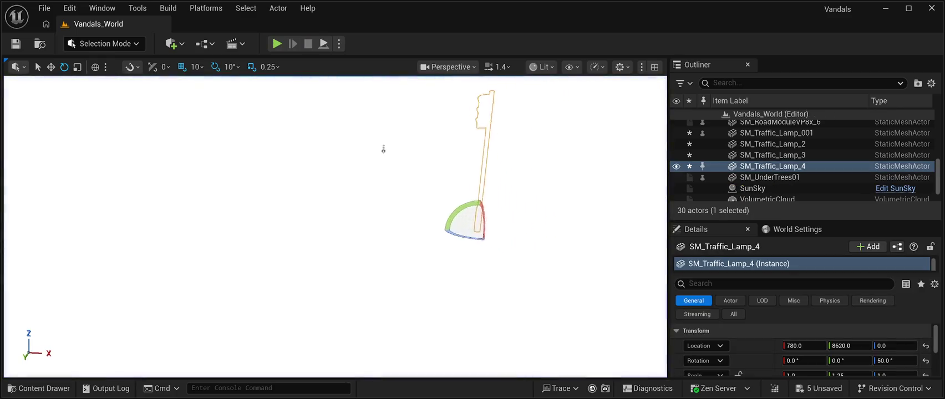
{"action": "mouse_move", "coordinate": [470, 287]}
{"action": "left_mouse_down"}
{"action": "mouse_move", "coordinate": [455, 322]}
{"action": "mouse_move", "coordinate": [446, 205]}
{"action": "mouse_move", "coordinate": [452, 231]}
{"action": "mouse_move", "coordinate": [401, 235]}
{"action": "mouse_move", "coordinate": [401, 202]}
{"action": "mouse_move", "coordinate": [475, 197]}
{"action": "left_mouse_up"}
{"action": "left_click", "coordinate": [456, 323]}
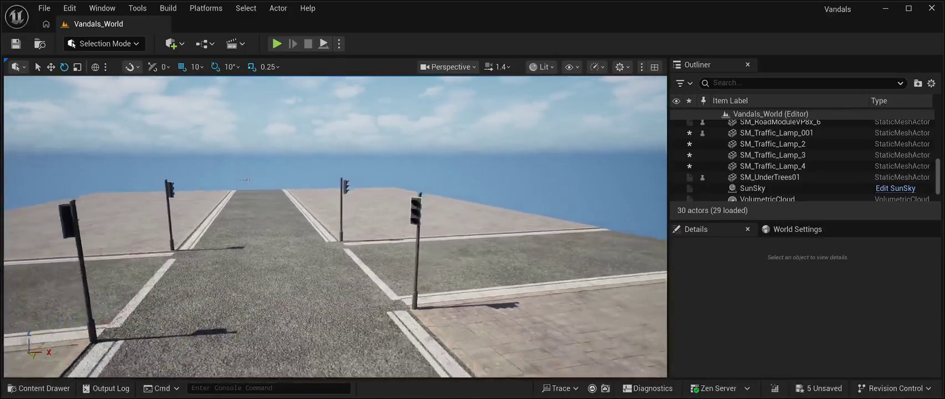
{"action": "left_click_drag", "start_coordinate": [246, 179], "coordinate": [247, 179]}
{"action": "left_click", "coordinate": [411, 216]}
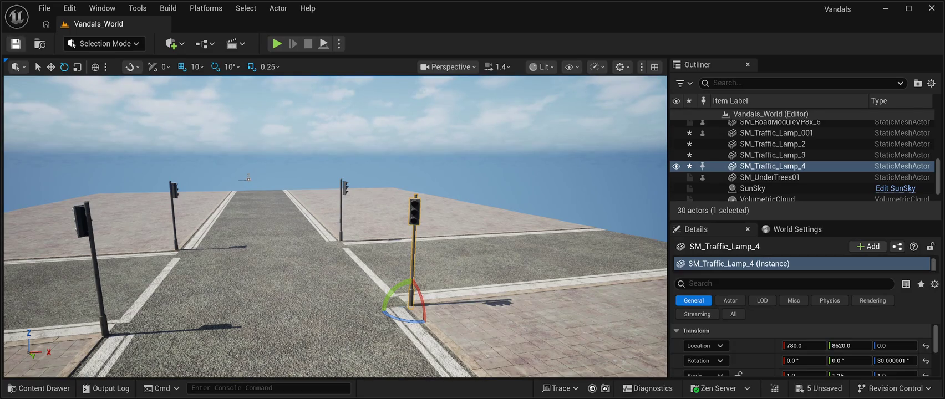
Save the level, then view the intersection from above and lower toward the road and sea.
{"action": "key", "text": "ctrl+s"}
{"action": "mouse_move", "coordinate": [248, 178]}
{"action": "left_mouse_down"}
{"action": "mouse_move", "coordinate": [304, 82]}
{"action": "mouse_move", "coordinate": [298, 145]}
{"action": "mouse_move", "coordinate": [318, 115]}
{"action": "left_mouse_up"}
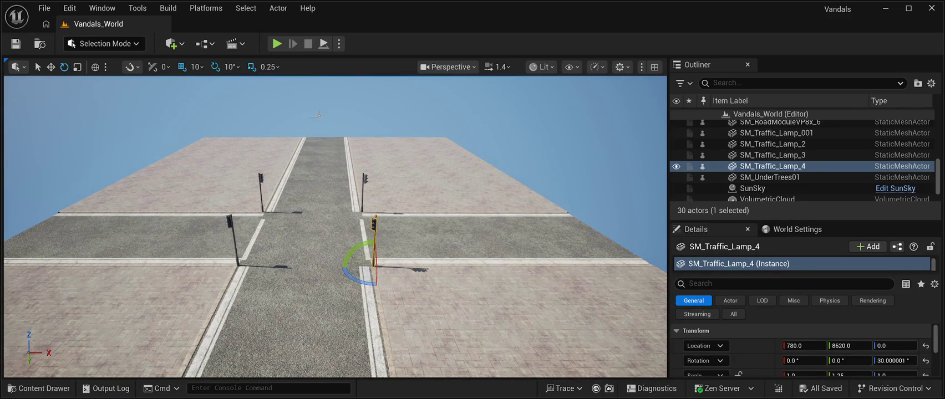
{"action": "mouse_move", "coordinate": [319, 115]}
{"action": "left_mouse_down"}
{"action": "mouse_move", "coordinate": [291, 158]}
{"action": "mouse_move", "coordinate": [252, 163]}
{"action": "left_mouse_up"}
Drag SM_RestaurantSF01 from the CyberPunkMegapack Meshes folder into the level beside the road.
{"action": "key", "text": "ctrl+space"}
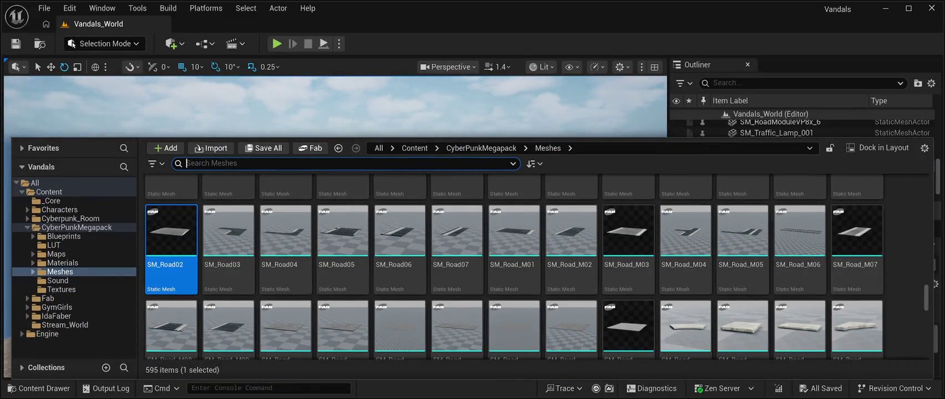
{"action": "scroll", "coordinate": [399, 277], "scroll_direction": "up", "scroll_amount": 5}
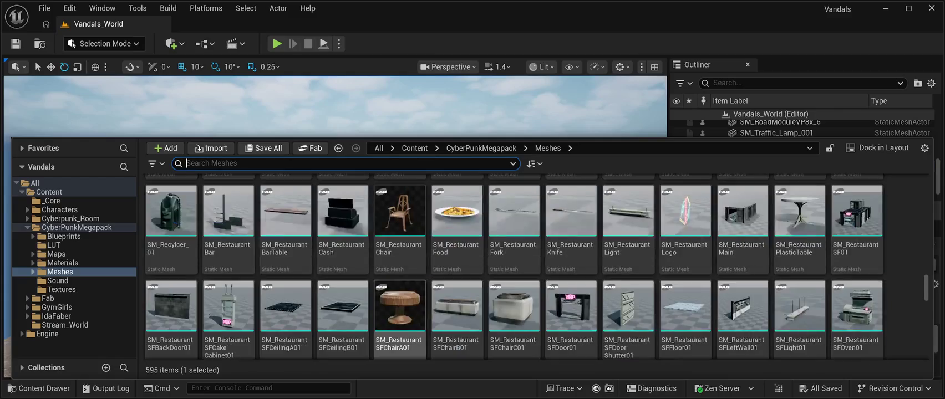
{"action": "scroll", "coordinate": [513, 266], "scroll_direction": "up", "scroll_amount": 2}
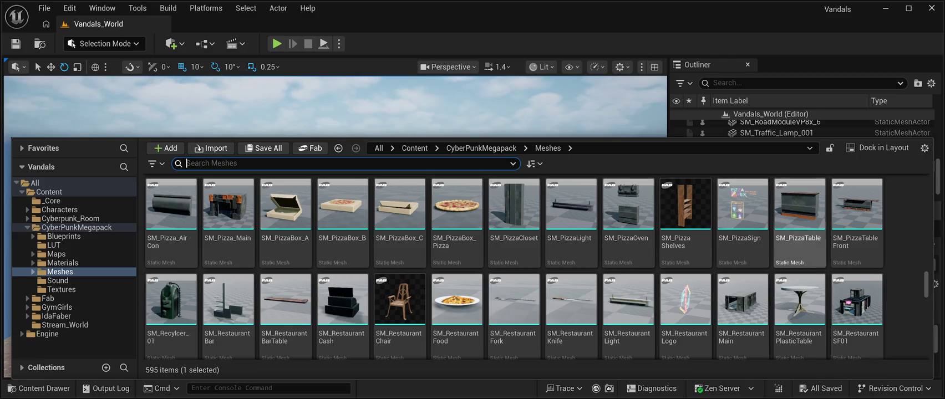
{"action": "left_click", "coordinate": [856, 302]}
{"action": "mouse_move", "coordinate": [857, 302]}
{"action": "left_mouse_down"}
{"action": "mouse_move", "coordinate": [344, 266]}
{"action": "mouse_move", "coordinate": [332, 252]}
{"action": "mouse_move", "coordinate": [222, 252]}
{"action": "left_mouse_up"}
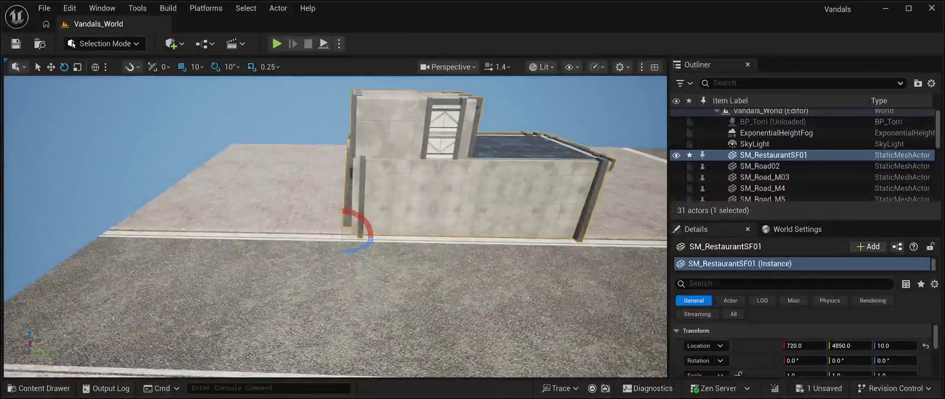
Rotate the restaurant 90° on Z and frame it in the view.
{"action": "left_click_drag", "start_coordinate": [357, 248], "coordinate": [373, 233]}
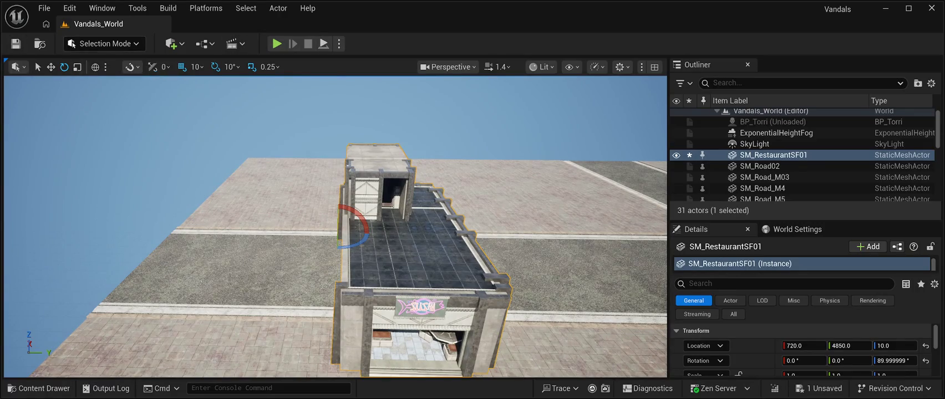
{"action": "key", "text": "w"}
{"action": "key", "text": "f"}
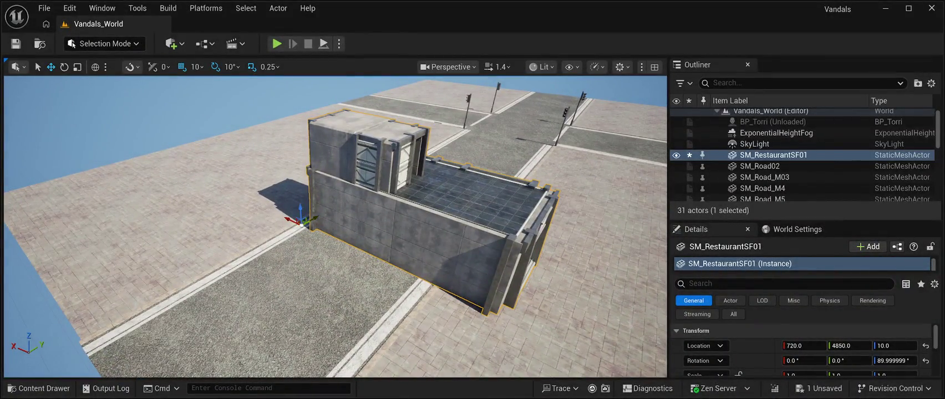
Slide the restaurant along X to 2440 beside the road, then start a play test.
{"action": "mouse_move", "coordinate": [301, 224]}
{"action": "left_mouse_down"}
{"action": "mouse_move", "coordinate": [235, 186]}
{"action": "mouse_move", "coordinate": [189, 174]}
{"action": "mouse_move", "coordinate": [17, 227]}
{"action": "left_mouse_up"}
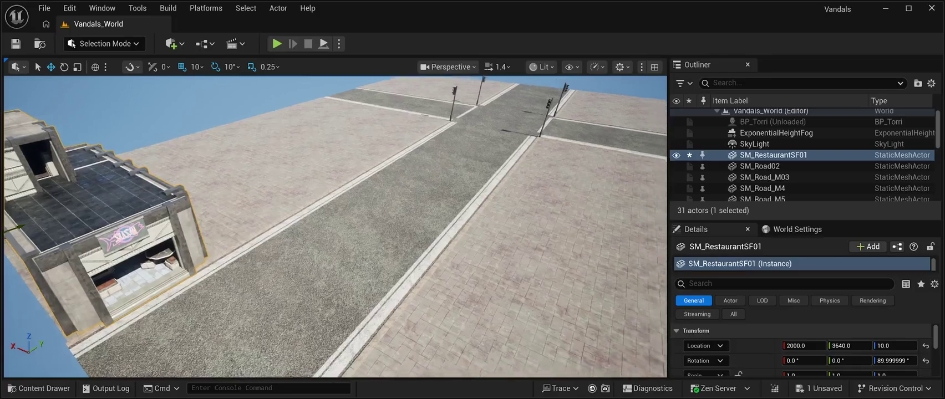
{"action": "key", "text": "f"}
{"action": "mouse_move", "coordinate": [236, 294]}
{"action": "left_mouse_down"}
{"action": "mouse_move", "coordinate": [97, 302]}
{"action": "mouse_move", "coordinate": [153, 299]}
{"action": "left_mouse_up"}
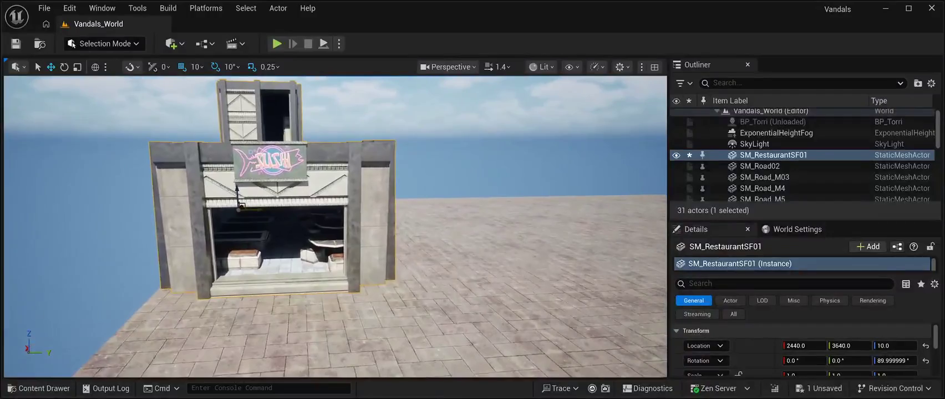
{"action": "scroll", "coordinate": [335, 227], "scroll_direction": "up", "scroll_amount": 5}
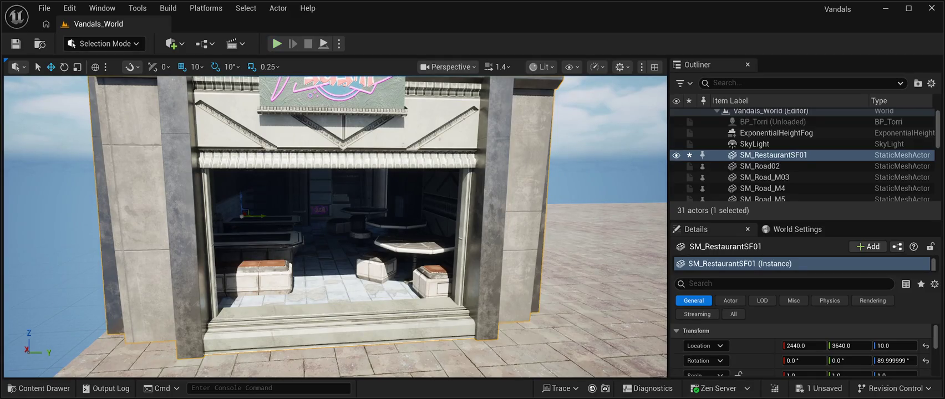
{"action": "key", "text": "alt+p"}
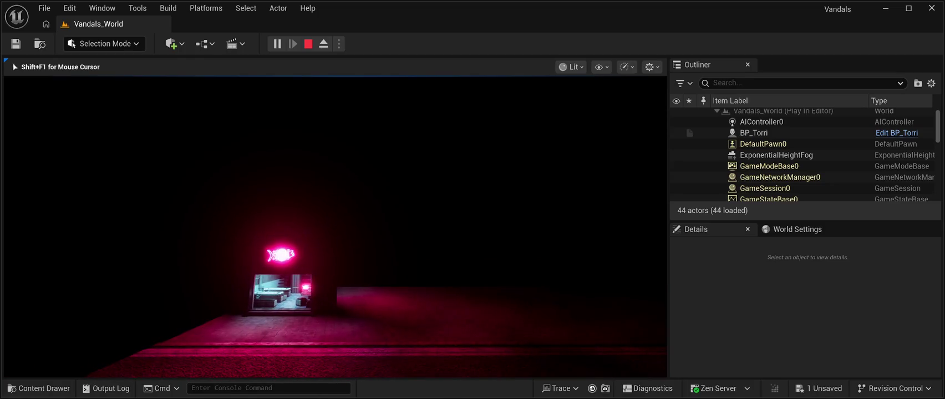
{"action": "key", "text": "Escape"}
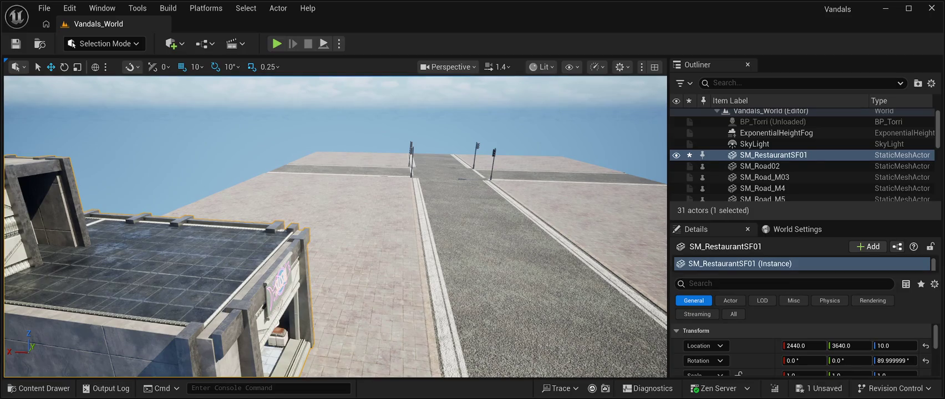
Look over the restaurant roof, then browse to its mesh in the CyberPunkMegapack Meshes folder.
{"action": "scroll", "coordinate": [335, 226], "scroll_direction": "up", "scroll_amount": 5}
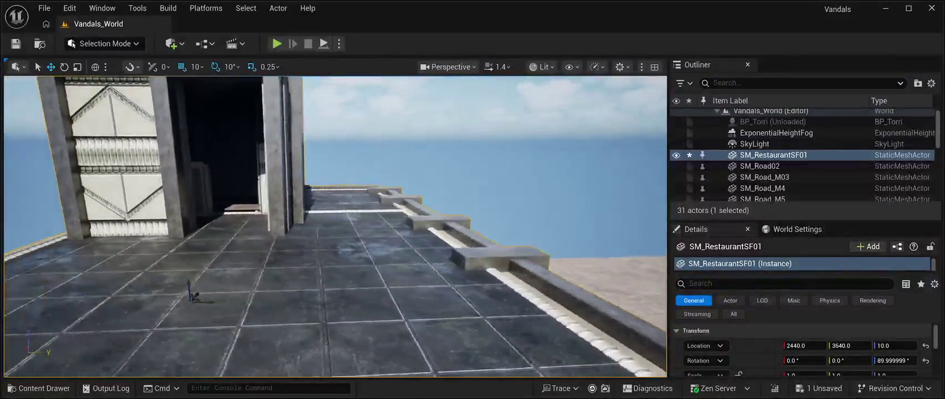
{"action": "scroll", "coordinate": [335, 226], "scroll_direction": "up", "scroll_amount": 5}
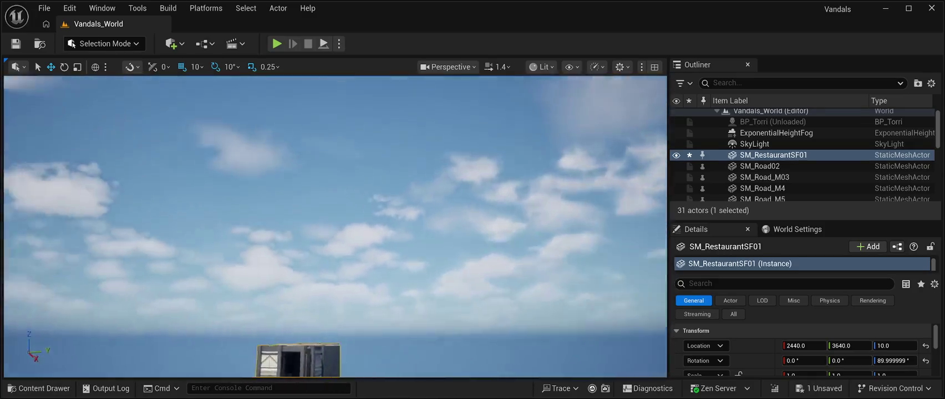
{"action": "key", "text": "ctrl+b"}
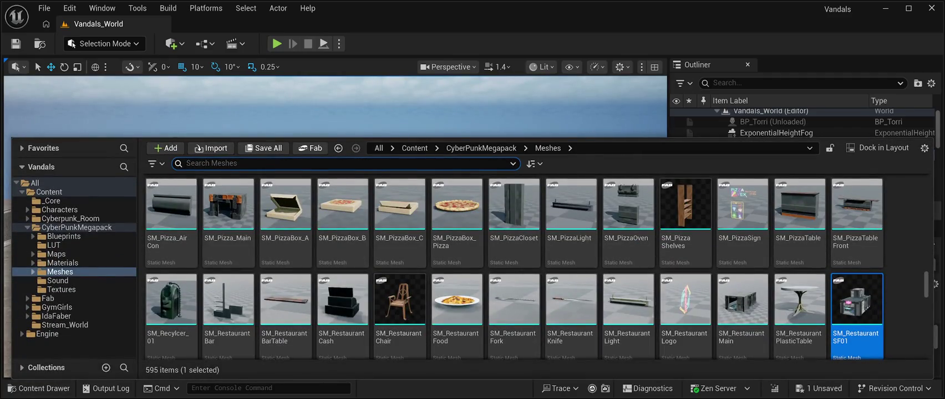
Pick SM_TrainRail01 near the end of the Meshes folder and close the Content Drawer.
{"action": "scroll", "coordinate": [685, 311], "scroll_direction": "down", "scroll_amount": 5}
{"action": "scroll", "coordinate": [686, 310], "scroll_direction": "down", "scroll_amount": 2}
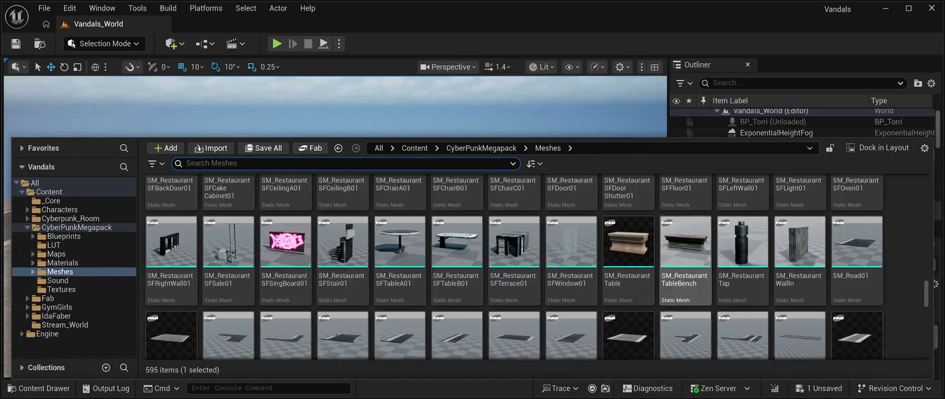
{"action": "scroll", "coordinate": [685, 310], "scroll_direction": "down", "scroll_amount": 3}
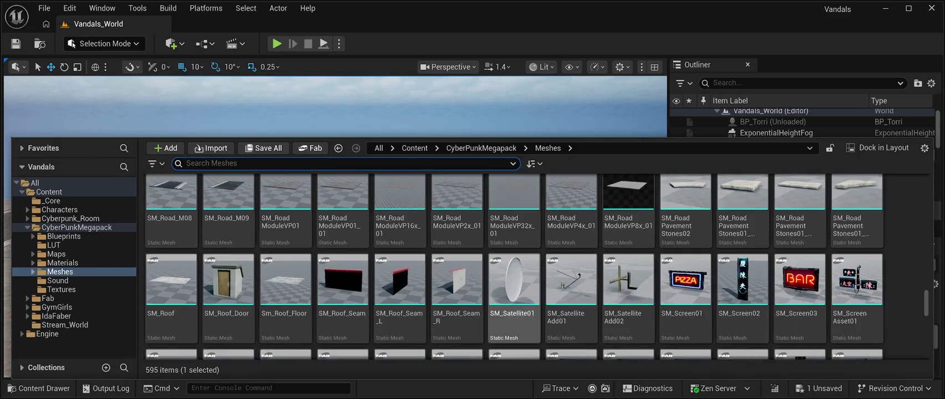
{"action": "scroll", "coordinate": [399, 299], "scroll_direction": "down", "scroll_amount": 2}
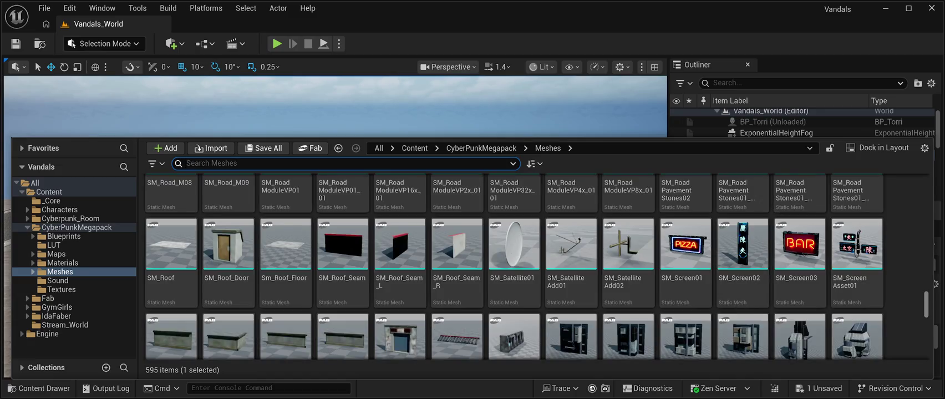
{"action": "scroll", "coordinate": [535, 267], "scroll_direction": "down", "scroll_amount": 15}
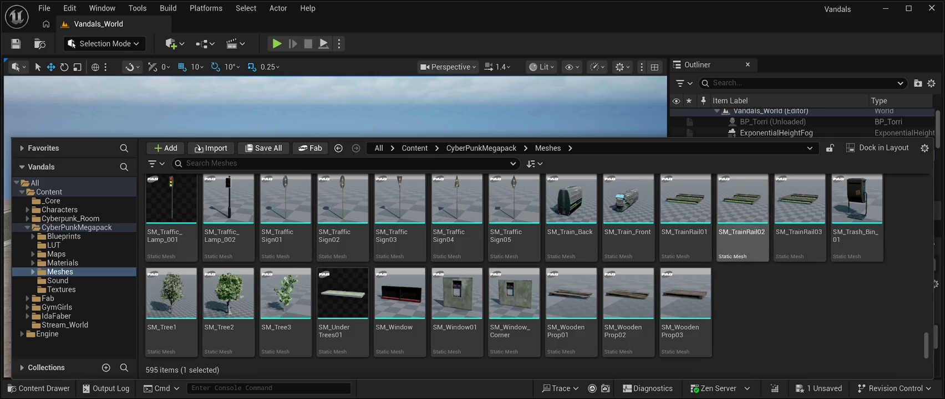
{"action": "left_click", "coordinate": [684, 211]}
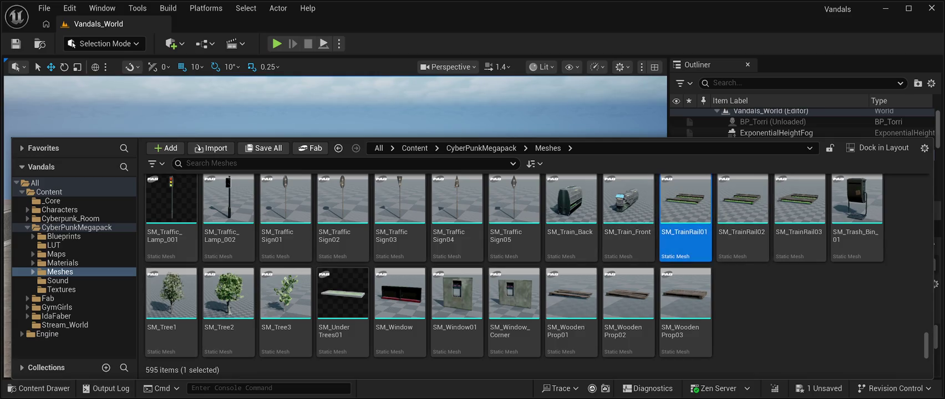
{"action": "key", "text": "ctrl+space"}
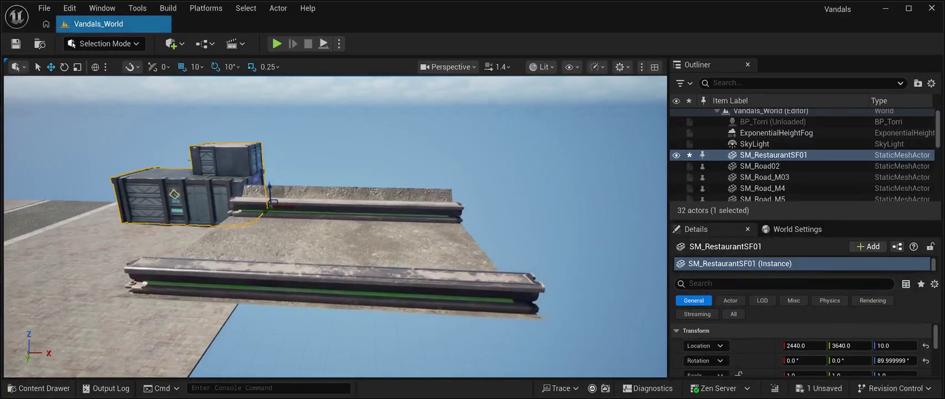
Select the new SM_TrainRail01 and set its Location Z to 0.
{"action": "left_click", "coordinate": [332, 288]}
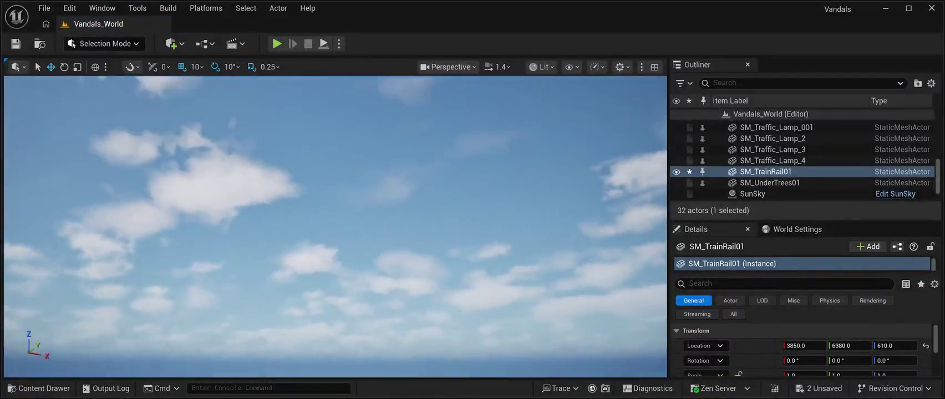
{"action": "key", "text": "f"}
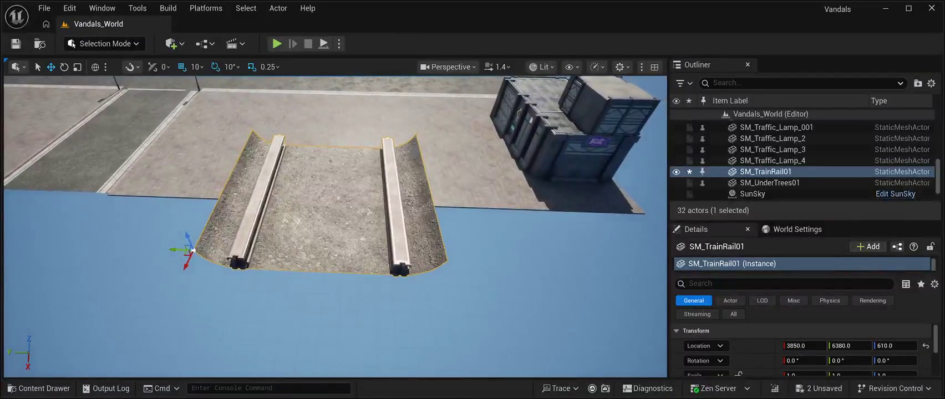
{"action": "left_click", "coordinate": [895, 346]}
{"action": "type", "text": "0"}
{"action": "key", "text": "Return"}
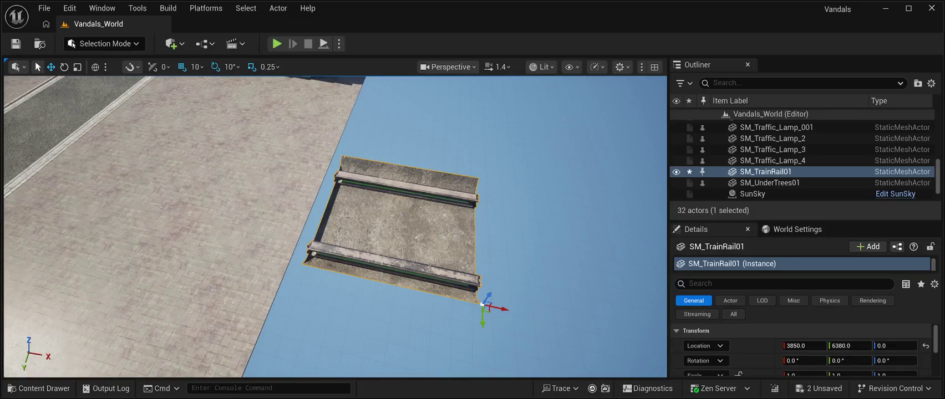
Turn the rail 90° and move it against the edge of the paved slab.
{"action": "key", "text": "e"}
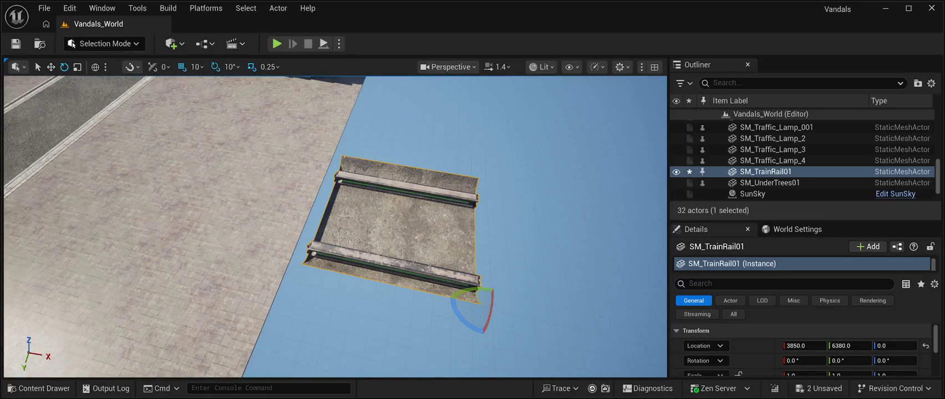
{"action": "mouse_move", "coordinate": [470, 311]}
{"action": "left_mouse_down"}
{"action": "mouse_move", "coordinate": [524, 317]}
{"action": "mouse_move", "coordinate": [499, 344]}
{"action": "mouse_move", "coordinate": [481, 331]}
{"action": "left_mouse_up"}
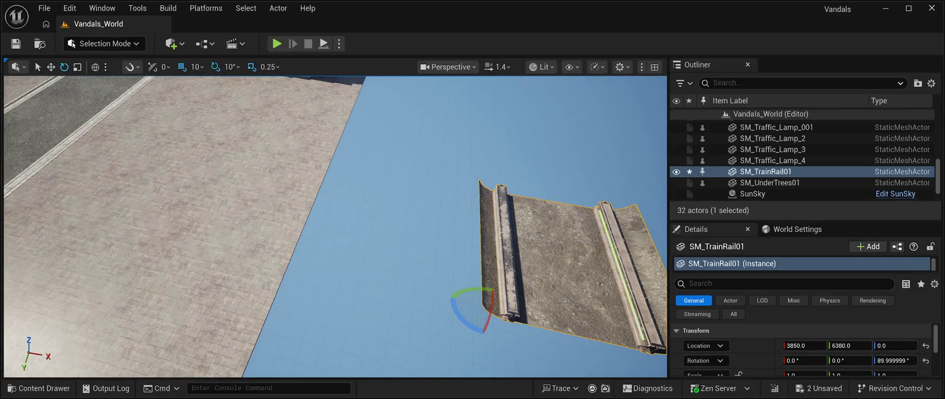
{"action": "left_click", "coordinate": [51, 67]}
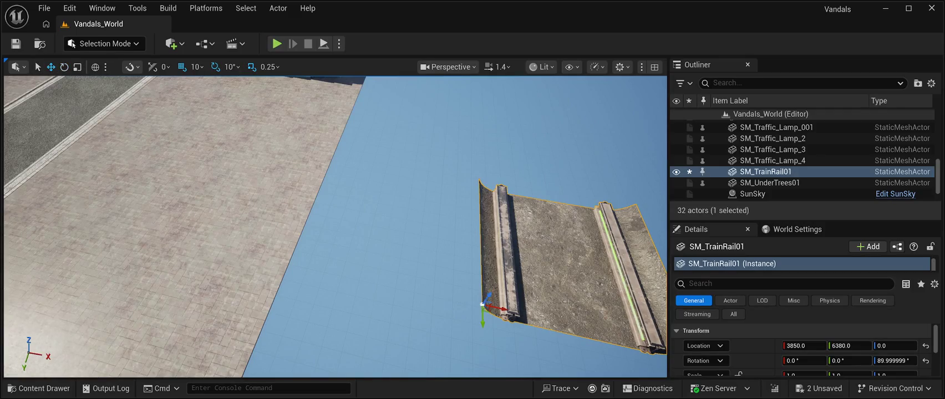
{"action": "left_click_drag", "start_coordinate": [496, 307], "coordinate": [304, 267]}
{"action": "mouse_move", "coordinate": [333, 311]}
{"action": "left_mouse_down"}
{"action": "mouse_move", "coordinate": [310, 244]}
{"action": "mouse_move", "coordinate": [333, 227]}
{"action": "mouse_move", "coordinate": [344, 256]}
{"action": "mouse_move", "coordinate": [361, 211]}
{"action": "mouse_move", "coordinate": [363, 222]}
{"action": "mouse_move", "coordinate": [360, 200]}
{"action": "mouse_move", "coordinate": [377, 255]}
{"action": "mouse_move", "coordinate": [363, 227]}
{"action": "left_mouse_up"}
{"action": "mouse_move", "coordinate": [189, 199]}
{"action": "left_mouse_down"}
{"action": "mouse_move", "coordinate": [381, 191]}
{"action": "mouse_move", "coordinate": [374, 182]}
{"action": "mouse_move", "coordinate": [341, 184]}
{"action": "left_mouse_up"}
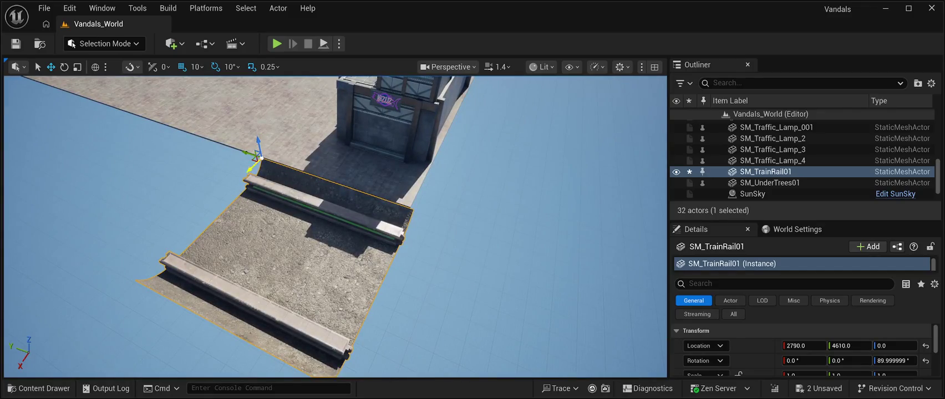
{"action": "left_click_drag", "start_coordinate": [252, 152], "coordinate": [248, 177]}
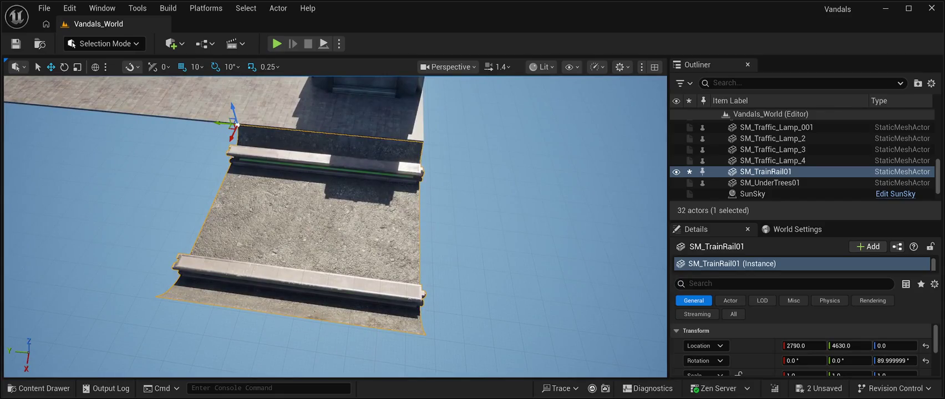
Duplicate the rail three times, chaining each copy end to end along Y.
{"action": "key", "text": "ctrl+d"}
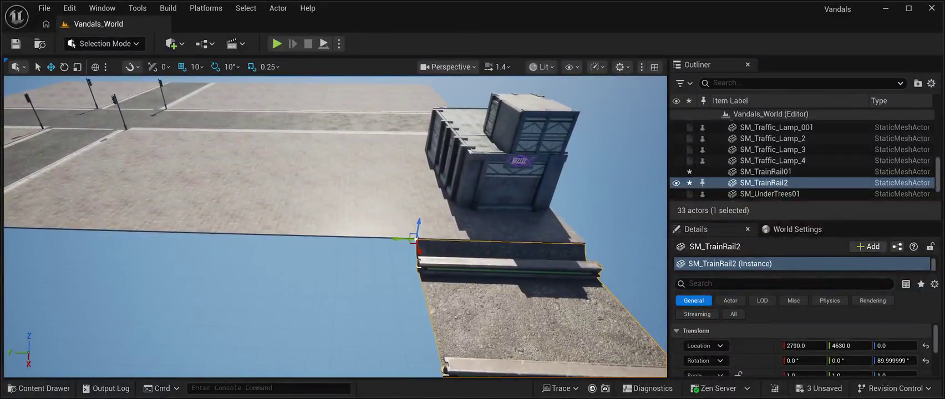
{"action": "left_click_drag", "start_coordinate": [400, 239], "coordinate": [236, 235]}
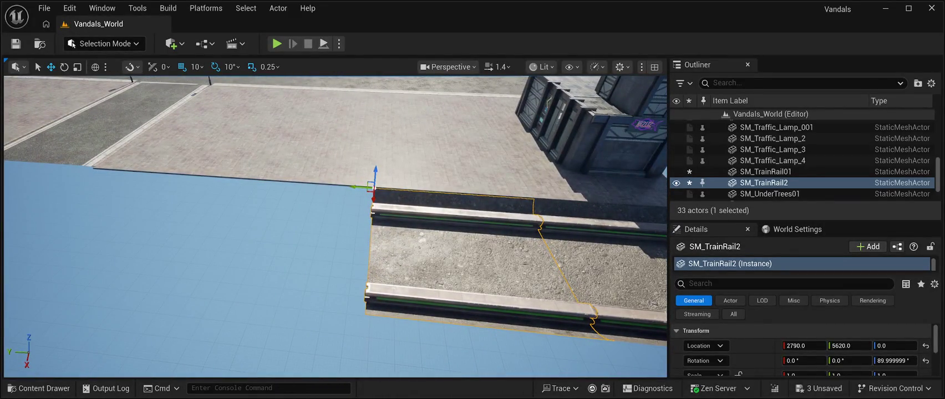
{"action": "key", "text": "ctrl+d"}
{"action": "left_click_drag", "start_coordinate": [353, 185], "coordinate": [208, 178]}
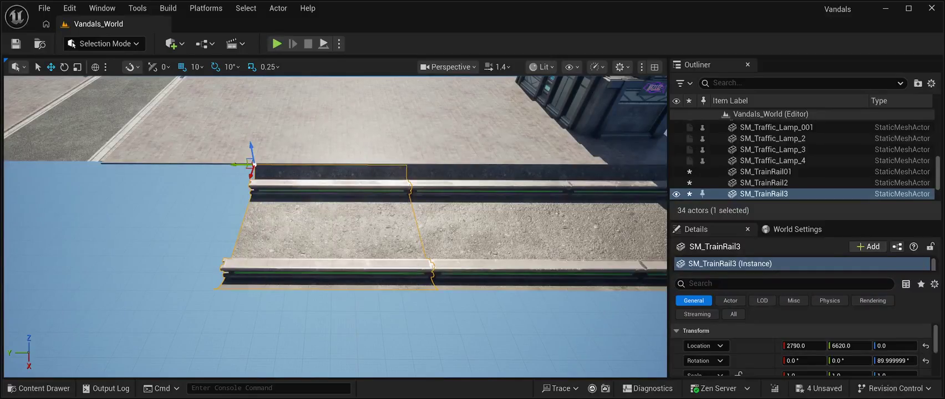
{"action": "key", "text": "ctrl+d"}
{"action": "mouse_move", "coordinate": [235, 164]}
{"action": "left_mouse_down"}
{"action": "mouse_move", "coordinate": [61, 157]}
{"action": "mouse_move", "coordinate": [89, 159]}
{"action": "mouse_move", "coordinate": [78, 158]}
{"action": "left_mouse_up"}
{"action": "key", "text": "Left"}
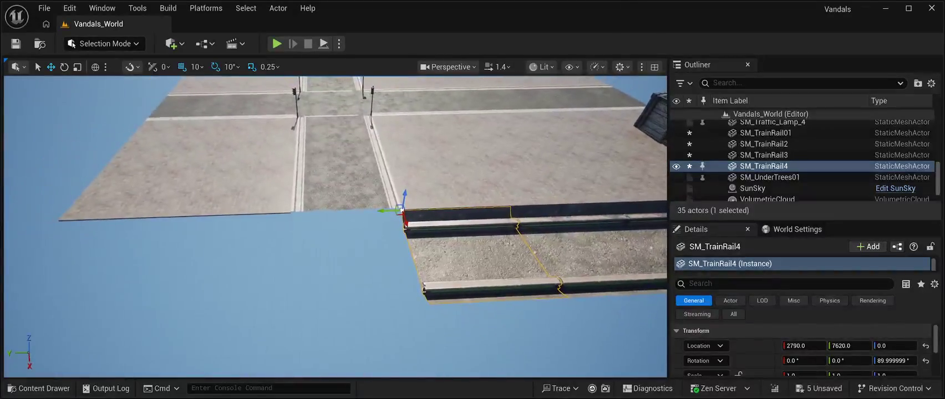
Place a test SM_TrainRail02 rail, delete it, then pick SM_TrainRail03 in the Content Drawer.
{"action": "left_click", "coordinate": [39, 388]}
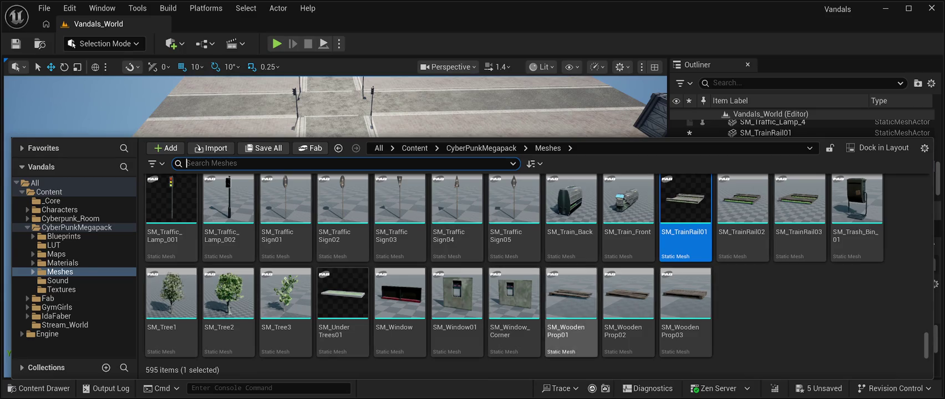
{"action": "left_click", "coordinate": [742, 205]}
{"action": "mouse_move", "coordinate": [742, 205]}
{"action": "left_mouse_down"}
{"action": "mouse_move", "coordinate": [499, 167]}
{"action": "mouse_move", "coordinate": [399, 210]}
{"action": "mouse_move", "coordinate": [344, 194]}
{"action": "mouse_move", "coordinate": [322, 211]}
{"action": "mouse_move", "coordinate": [273, 168]}
{"action": "left_mouse_up"}
{"action": "left_click", "coordinate": [333, 221]}
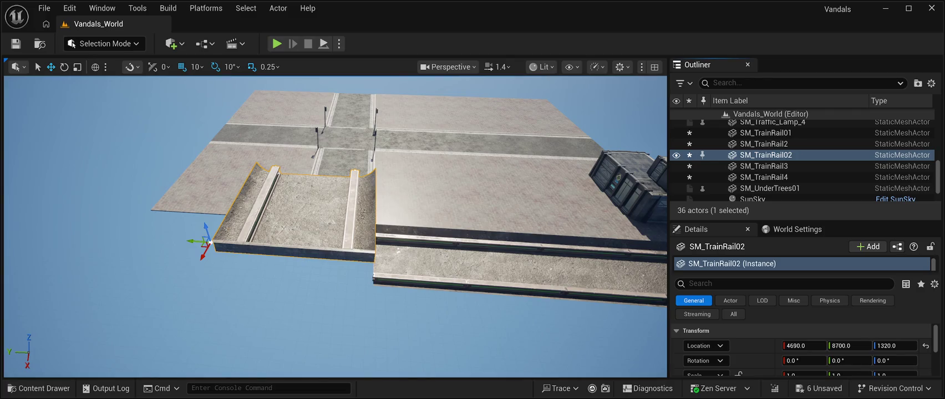
{"action": "key", "text": "Delete"}
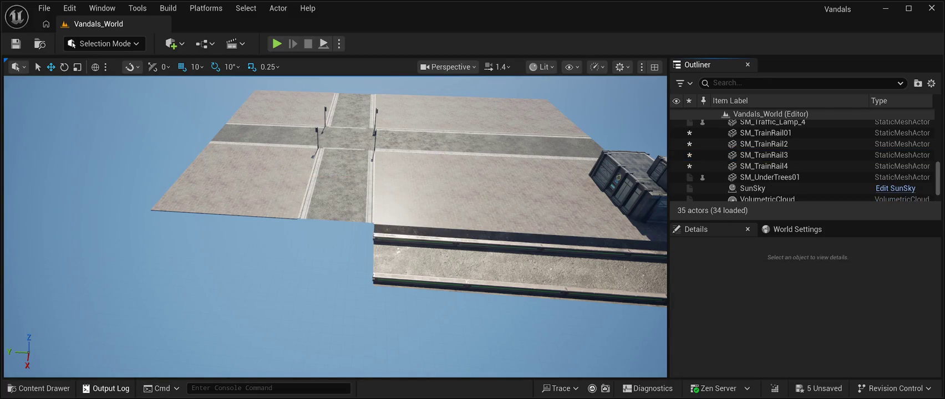
{"action": "left_click", "coordinate": [39, 388]}
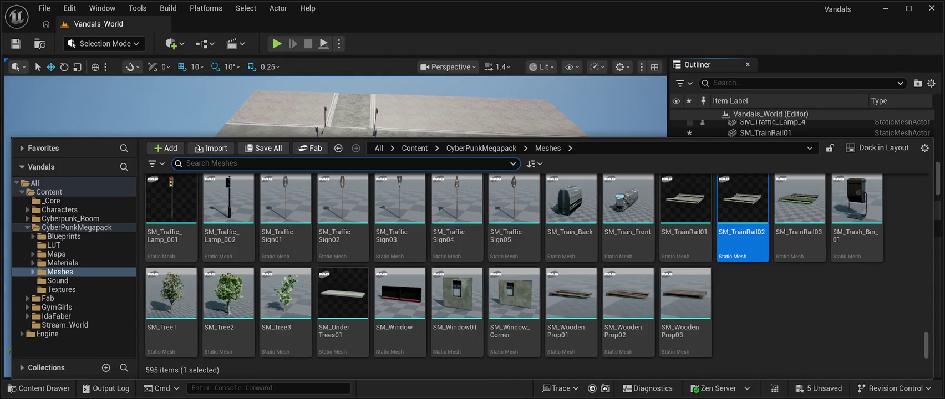
{"action": "left_click", "coordinate": [799, 217]}
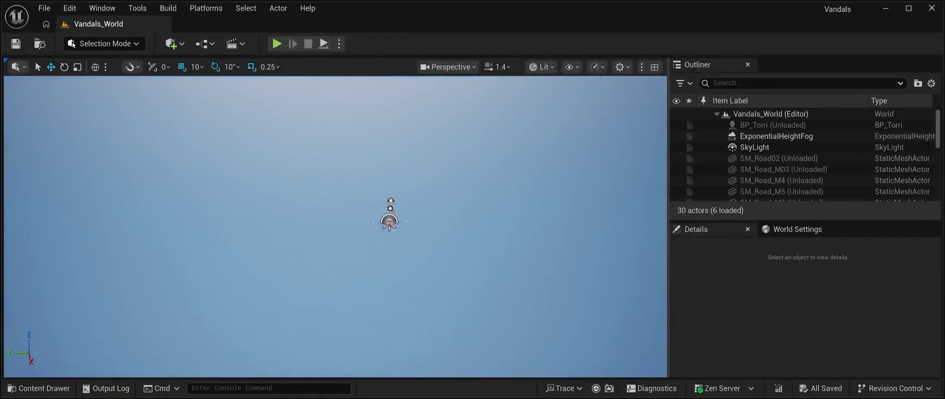
{"action": "scroll", "coordinate": [803, 158], "scroll_direction": "down", "scroll_amount": 5}
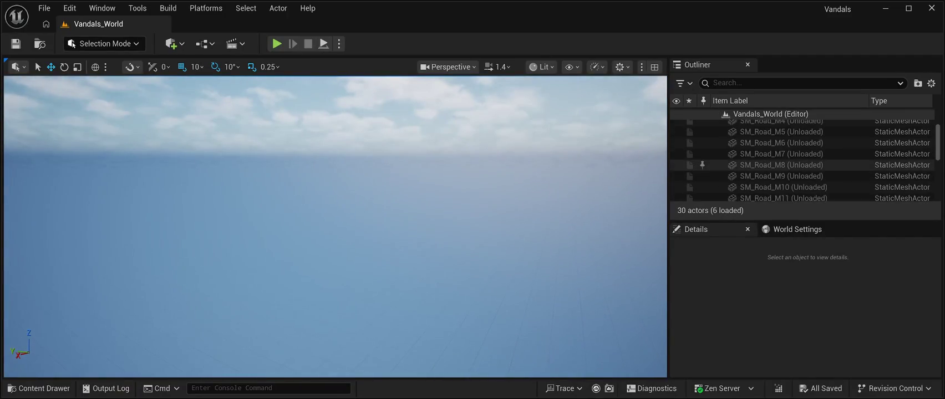
{"action": "scroll", "coordinate": [804, 161], "scroll_direction": "up", "scroll_amount": 4}
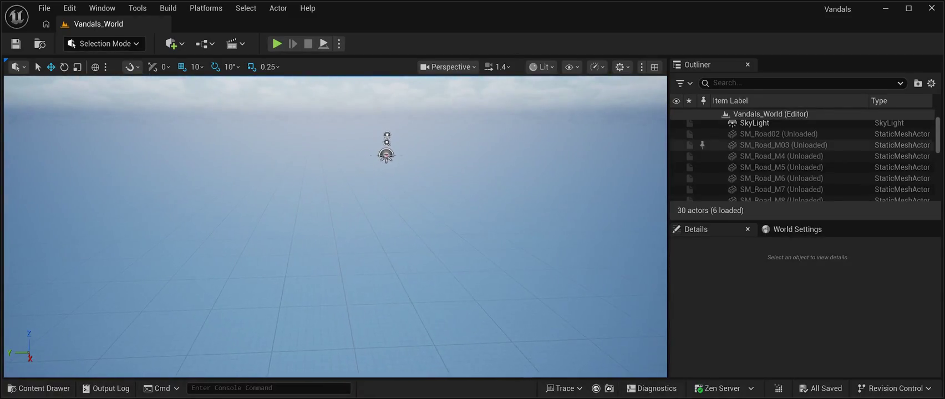
{"action": "left_click", "coordinate": [782, 145]}
{"action": "left_click", "coordinate": [782, 156]}
{"action": "left_click", "coordinate": [782, 166]}
{"action": "scroll", "coordinate": [781, 176], "scroll_direction": "down", "scroll_amount": 5}
{"action": "scroll", "coordinate": [782, 175], "scroll_direction": "down", "scroll_amount": 3}
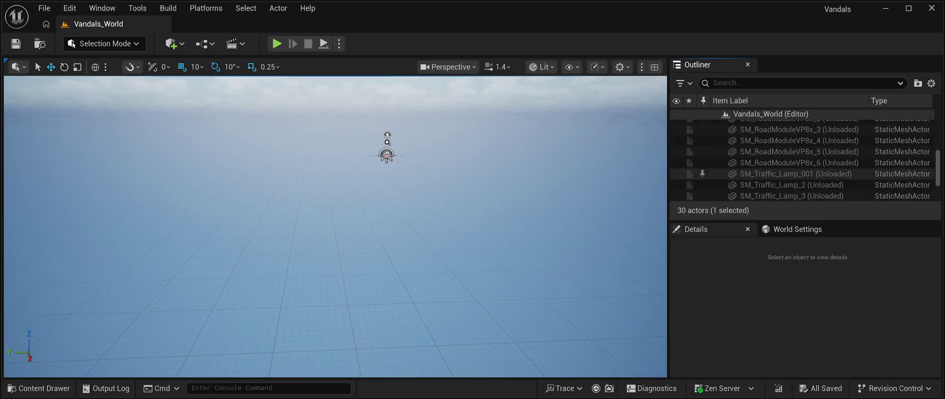
{"action": "scroll", "coordinate": [782, 175], "scroll_direction": "up", "scroll_amount": 8}
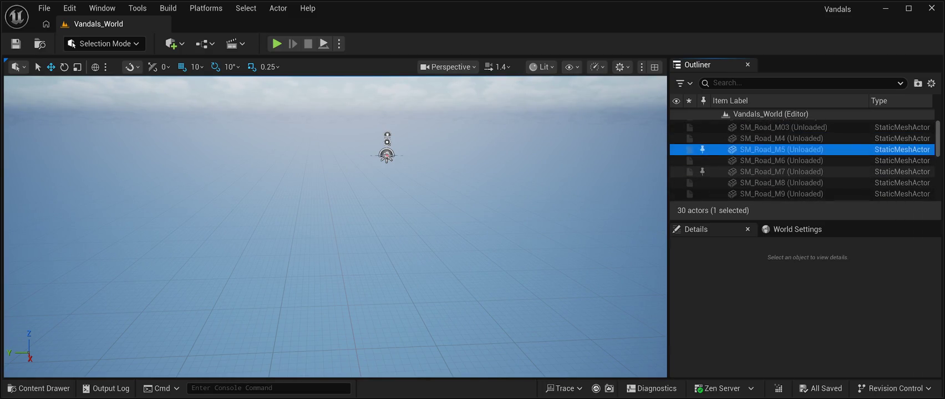
{"action": "scroll", "coordinate": [804, 163], "scroll_direction": "down", "scroll_amount": 8}
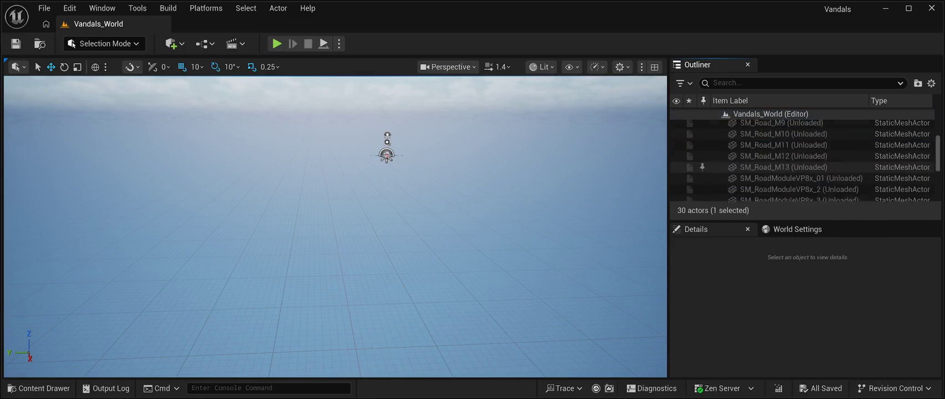
{"action": "scroll", "coordinate": [804, 163], "scroll_direction": "up", "scroll_amount": 5}
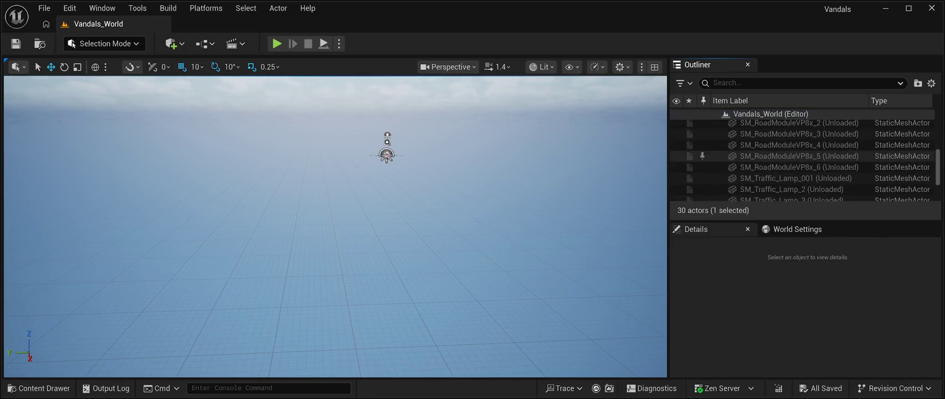
{"action": "scroll", "coordinate": [804, 161], "scroll_direction": "up", "scroll_amount": 2}
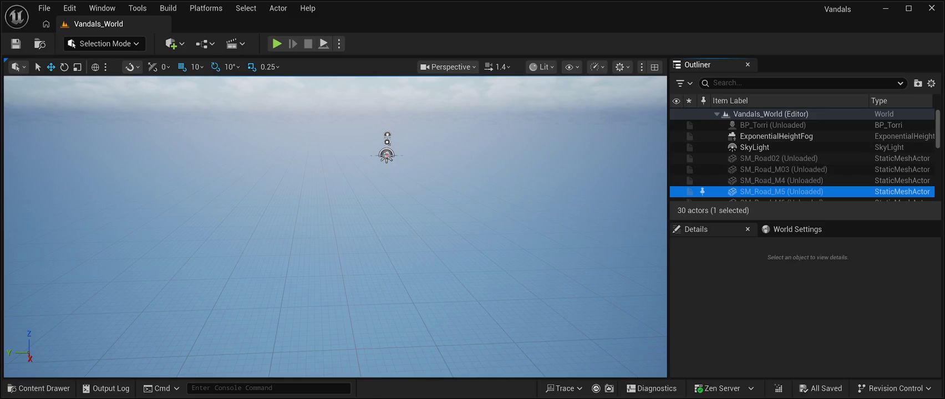
{"action": "left_click", "coordinate": [15, 43]}
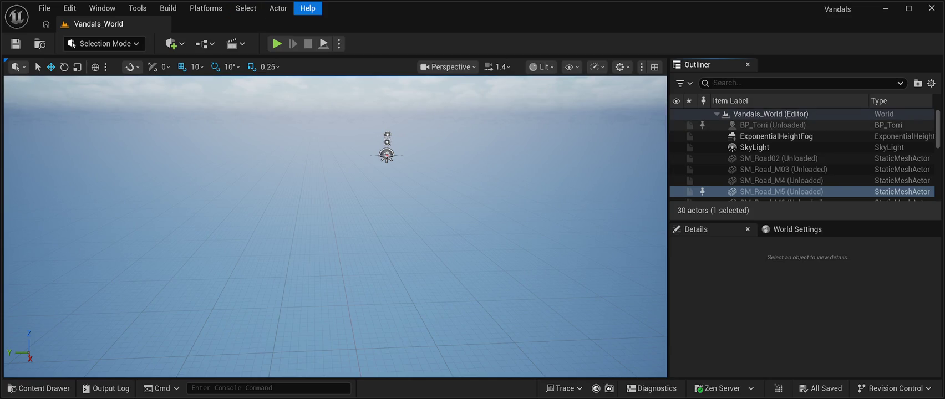
Select the unloaded road actors SM_Road02 through SM_Road_M13 in the Outliner.
{"action": "left_click", "coordinate": [772, 125]}
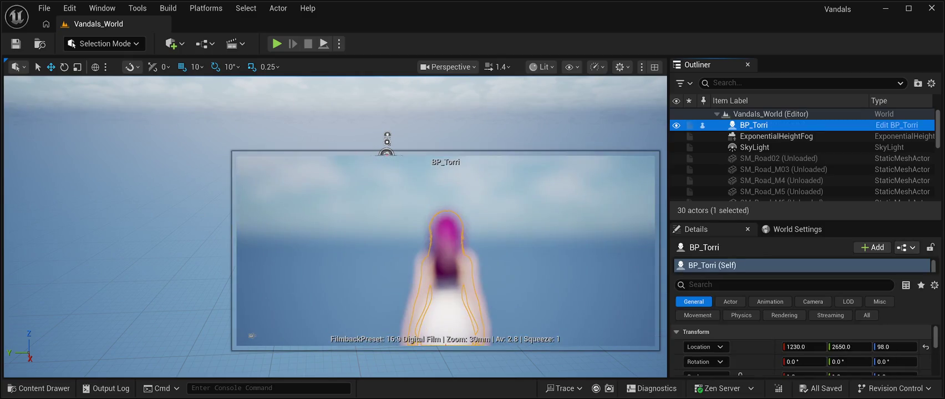
{"action": "left_click", "coordinate": [777, 158]}
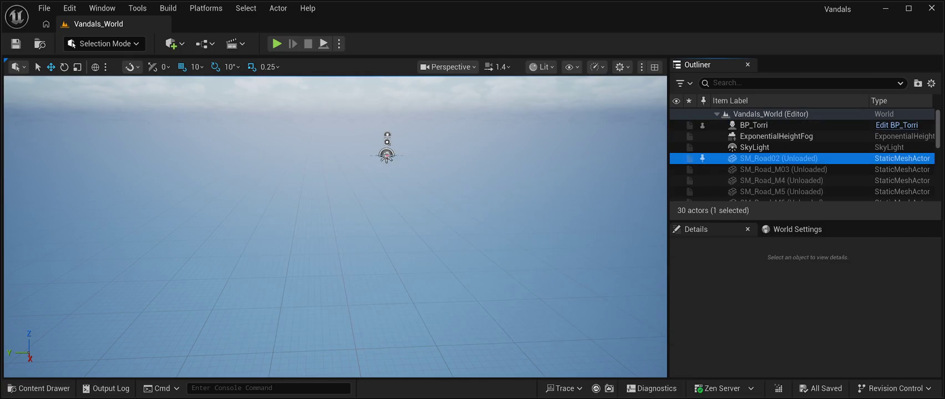
{"action": "key", "text": "shift+Down"}
{"action": "key", "text": "shift+Down"}
{"action": "key", "text": "shift+Down"}
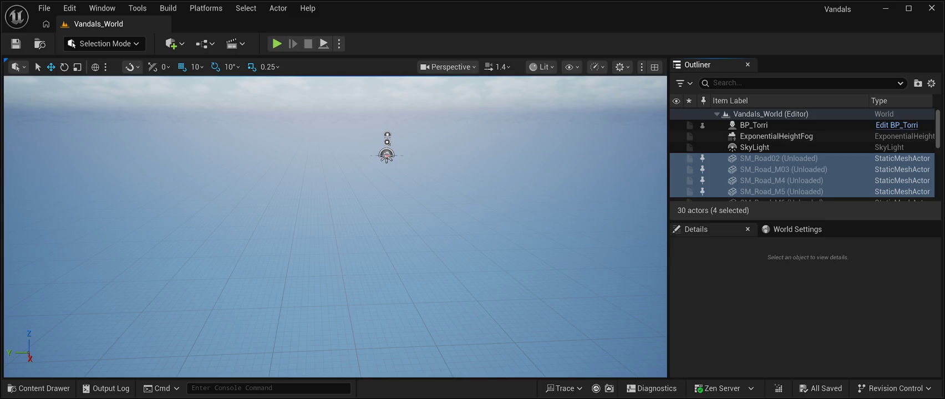
{"action": "key", "text": "shift+Down"}
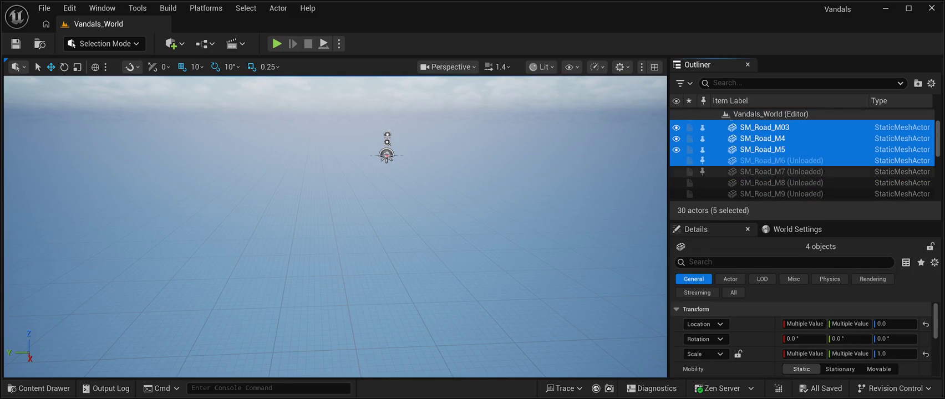
{"action": "key", "text": "shift+Down"}
{"action": "key", "text": "shift+Down"}
{"action": "key", "text": "shift+Down"}
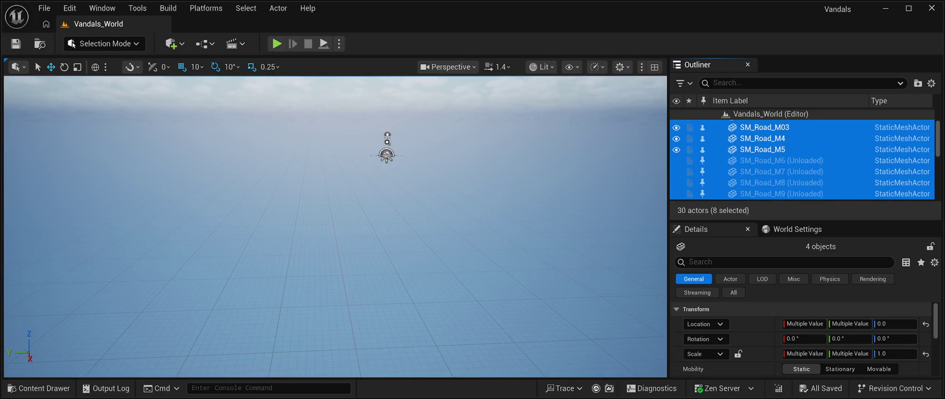
{"action": "left_click", "coordinate": [776, 160]}
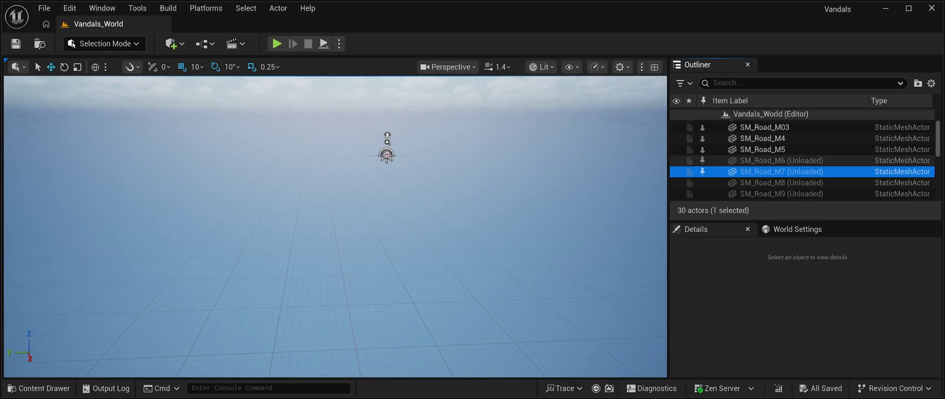
{"action": "key", "text": "shift+Down"}
{"action": "key", "text": "shift+Down"}
{"action": "key", "text": "shift+Down"}
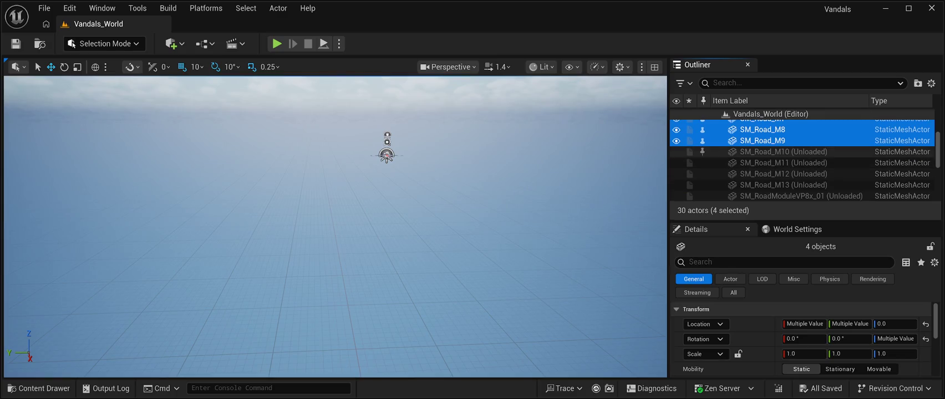
{"action": "key", "text": "Down"}
{"action": "key", "text": "shift+Down"}
{"action": "key", "text": "shift+Down"}
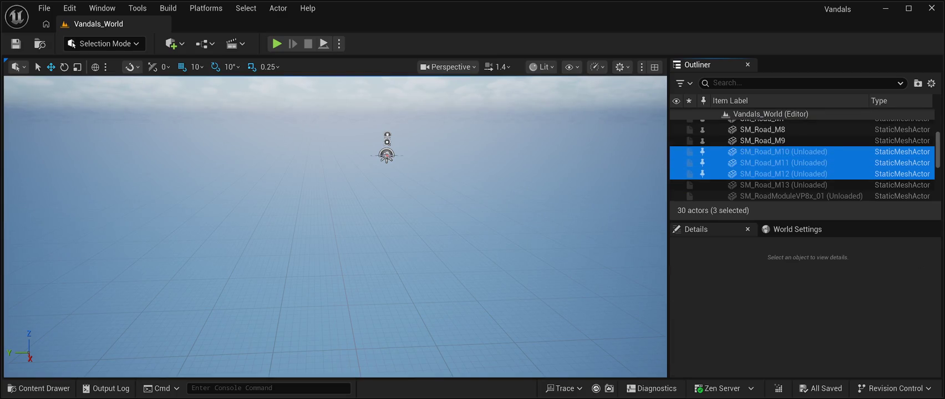
{"action": "key", "text": "shift+Down"}
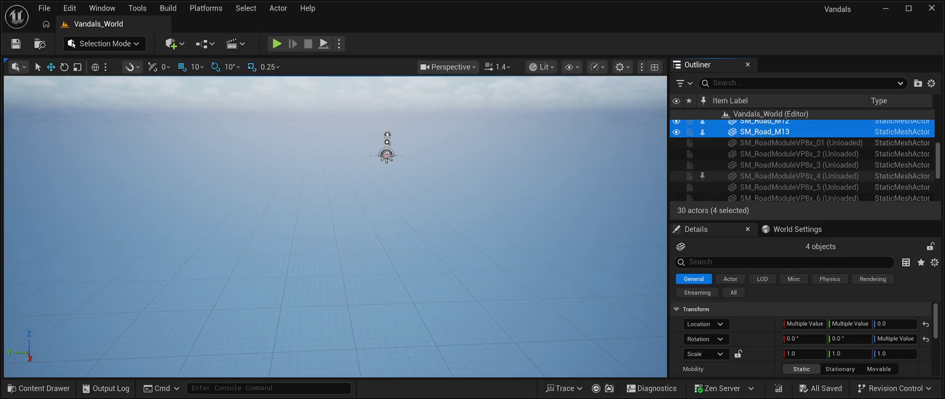
Add the RoadModuleVP8x modules and traffic lamps to the selection, load and frame them.
{"action": "key", "text": "Down"}
{"action": "key", "text": "shift+Down"}
{"action": "key", "text": "shift+Down"}
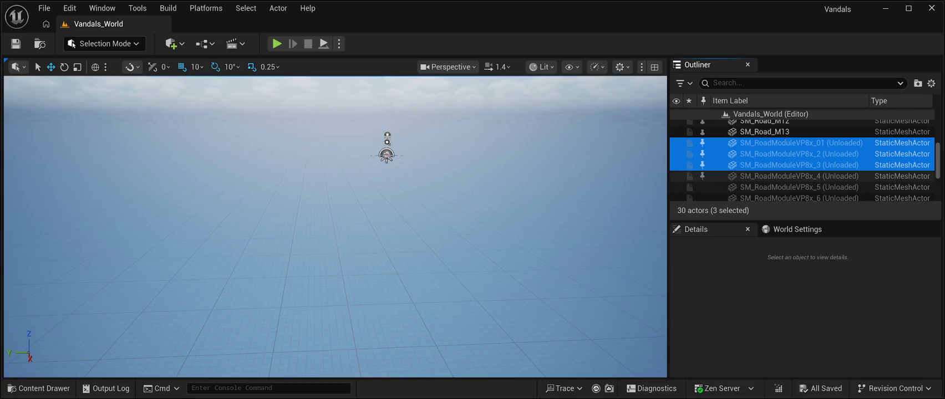
{"action": "key", "text": "shift+Down"}
{"action": "key", "text": "shift+Down"}
{"action": "key", "text": "shift+Down"}
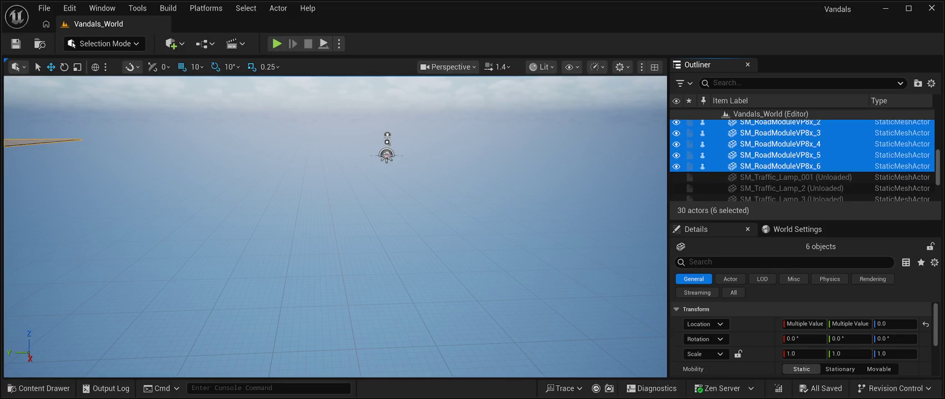
{"action": "scroll", "coordinate": [804, 161], "scroll_direction": "down", "scroll_amount": 5}
{"action": "scroll", "coordinate": [804, 158], "scroll_direction": "up", "scroll_amount": 2}
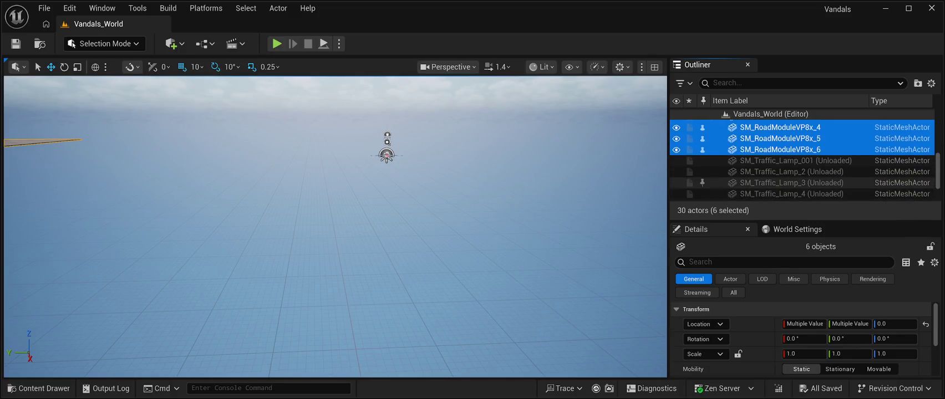
{"action": "key", "text": "Down"}
{"action": "key", "text": "shift+Down"}
{"action": "key", "text": "shift+Down"}
{"action": "key", "text": "shift+Down"}
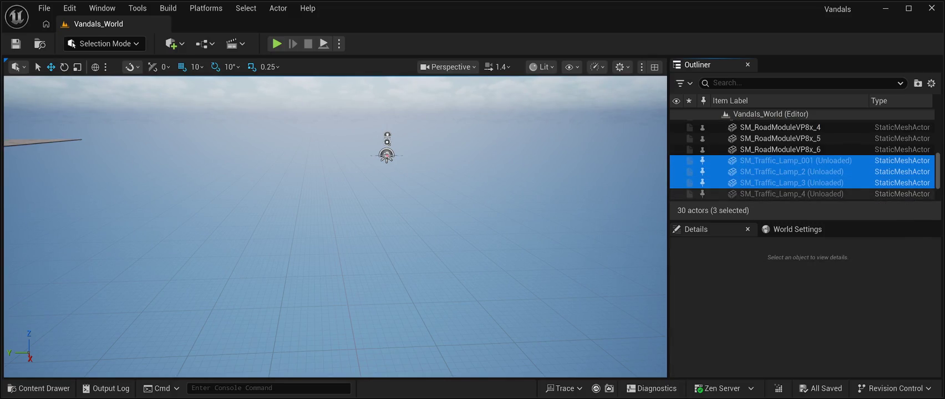
{"action": "scroll", "coordinate": [804, 158], "scroll_direction": "down", "scroll_amount": 2}
{"action": "key", "text": "shift+Down"}
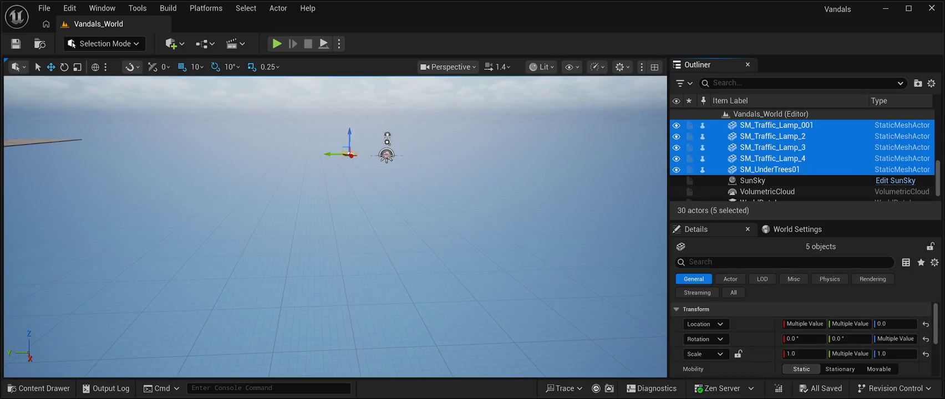
{"action": "key", "text": "f"}
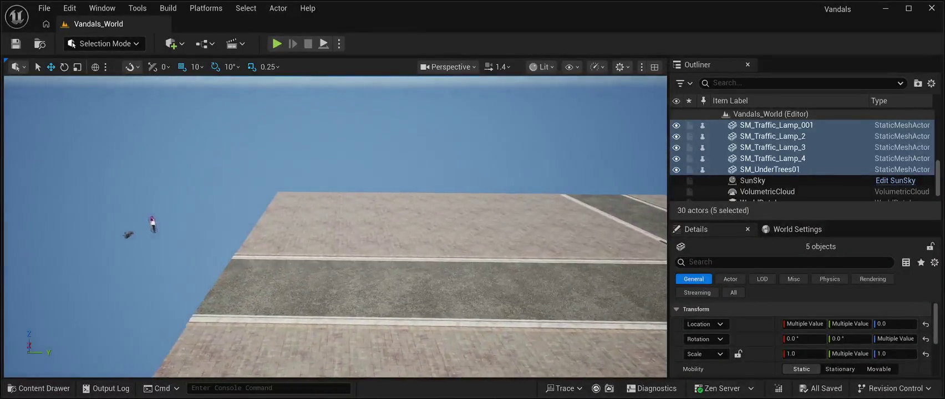
Select WorldDataLayers and bring up the CyberPunkMegapack Meshes folder in the Content Drawer.
{"action": "scroll", "coordinate": [805, 161], "scroll_direction": "up", "scroll_amount": 10}
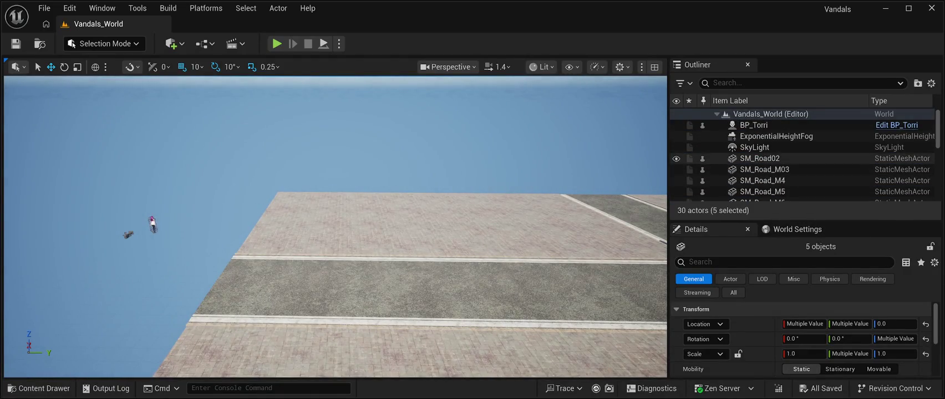
{"action": "scroll", "coordinate": [804, 170], "scroll_direction": "down", "scroll_amount": 2}
{"action": "scroll", "coordinate": [805, 171], "scroll_direction": "down", "scroll_amount": 5}
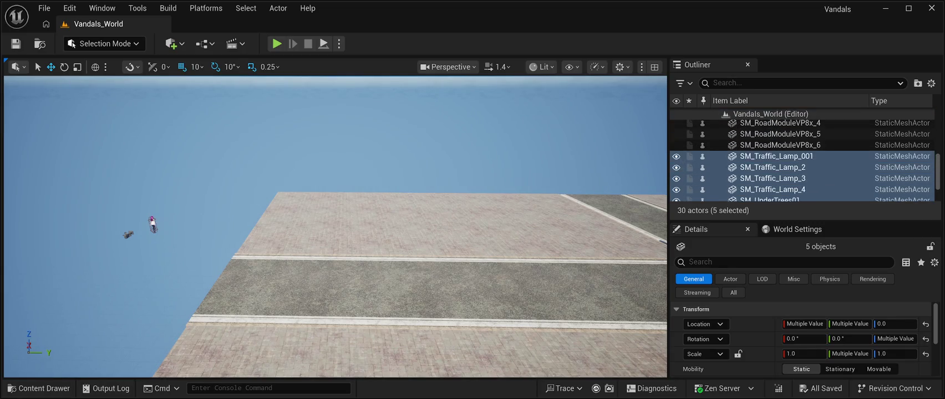
{"action": "scroll", "coordinate": [804, 170], "scroll_direction": "down", "scroll_amount": 2}
{"action": "left_click", "coordinate": [768, 185]}
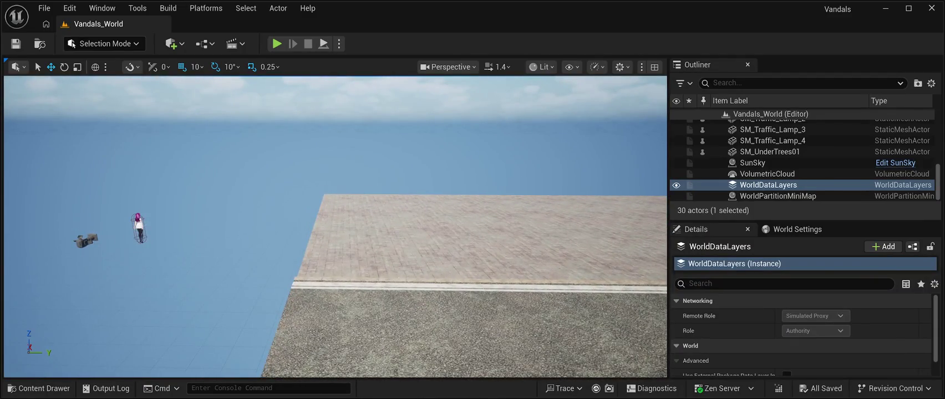
{"action": "left_click", "coordinate": [38, 388]}
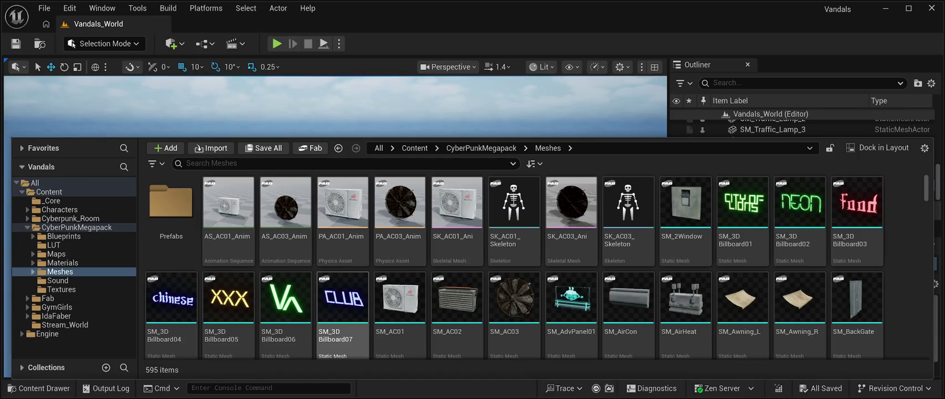
Scroll back up the Meshes folder to the Prefabs folder and SM_3D Billboard signs.
{"action": "scroll", "coordinate": [571, 249], "scroll_direction": "down", "scroll_amount": 2}
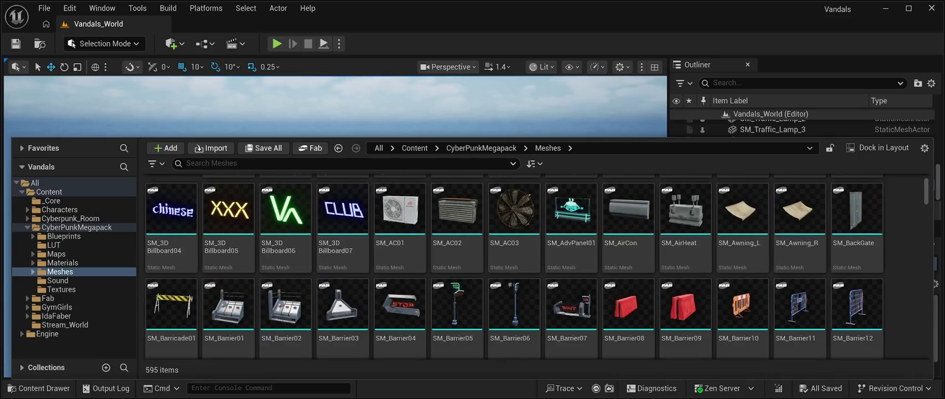
{"action": "scroll", "coordinate": [513, 266], "scroll_direction": "down", "scroll_amount": 3}
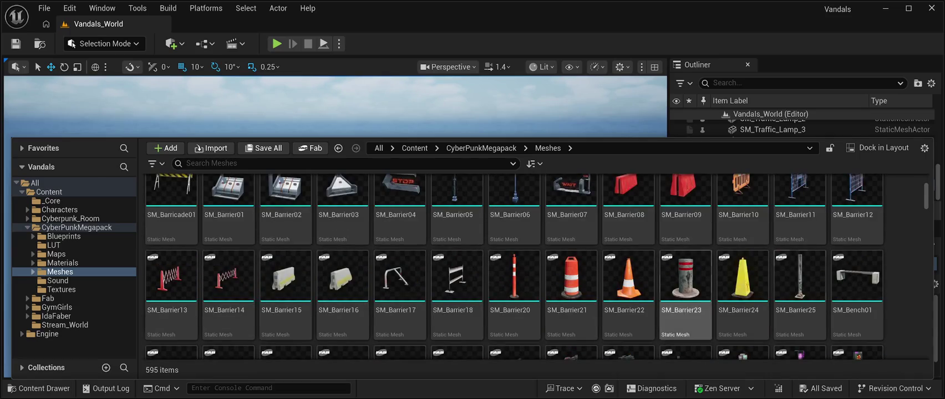
{"action": "left_click_drag", "start_coordinate": [926, 196], "coordinate": [926, 345]}
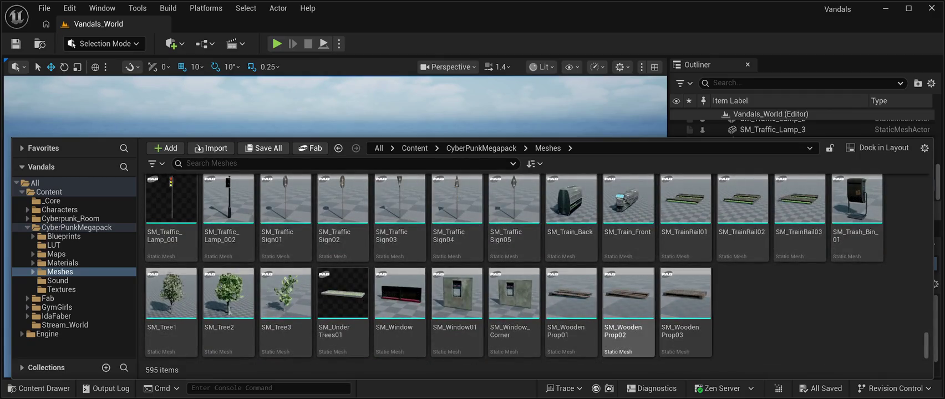
{"action": "scroll", "coordinate": [533, 266], "scroll_direction": "up", "scroll_amount": 1}
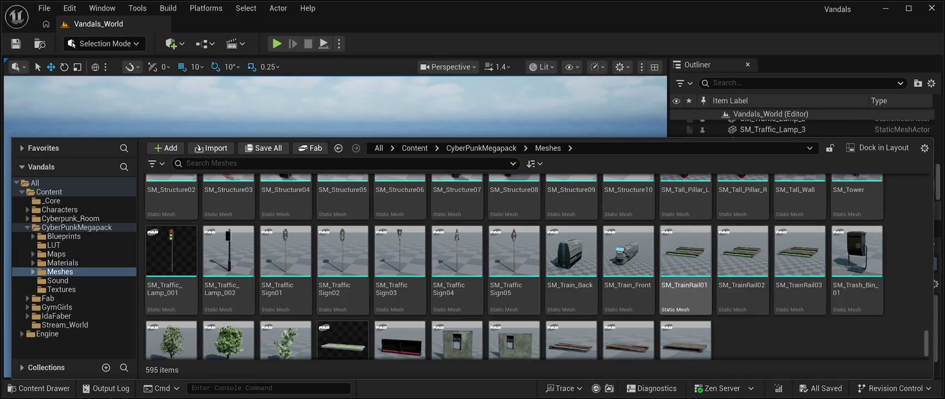
{"action": "scroll", "coordinate": [685, 250], "scroll_direction": "up", "scroll_amount": 1}
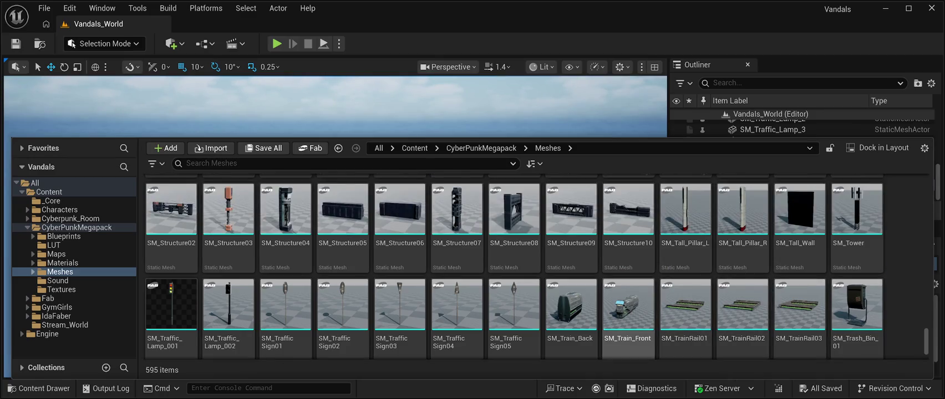
{"action": "scroll", "coordinate": [514, 228], "scroll_direction": "up", "scroll_amount": 1}
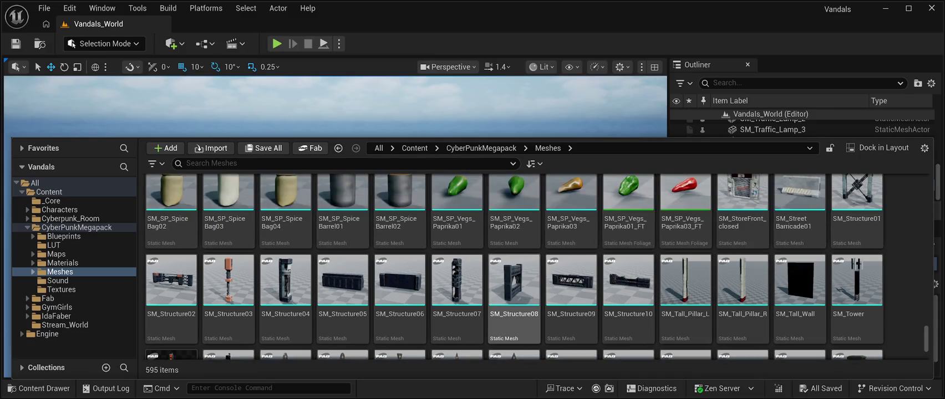
{"action": "scroll", "coordinate": [743, 266], "scroll_direction": "up", "scroll_amount": 1}
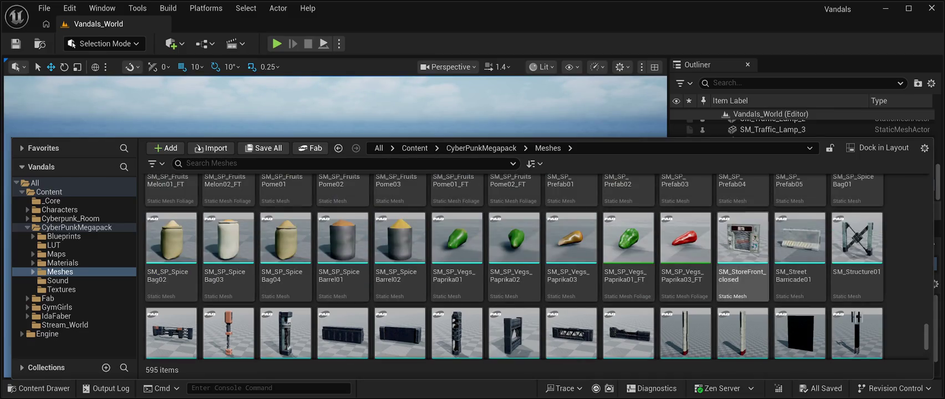
{"action": "scroll", "coordinate": [685, 239], "scroll_direction": "up", "scroll_amount": 3}
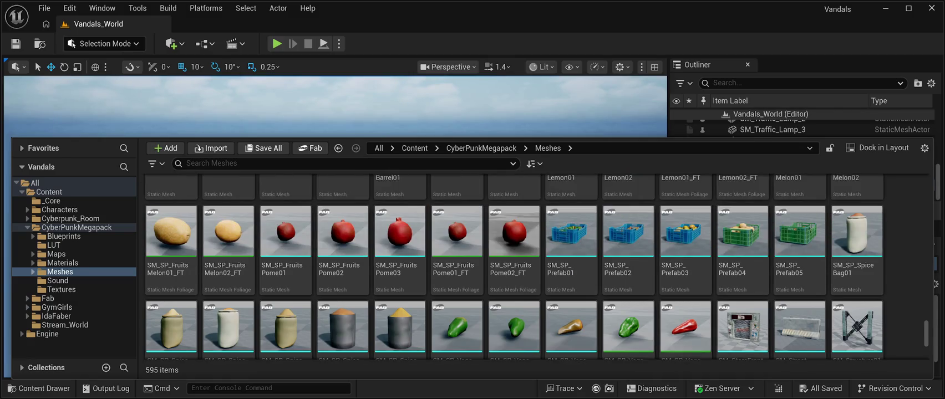
{"action": "scroll", "coordinate": [685, 239], "scroll_direction": "up", "scroll_amount": 1}
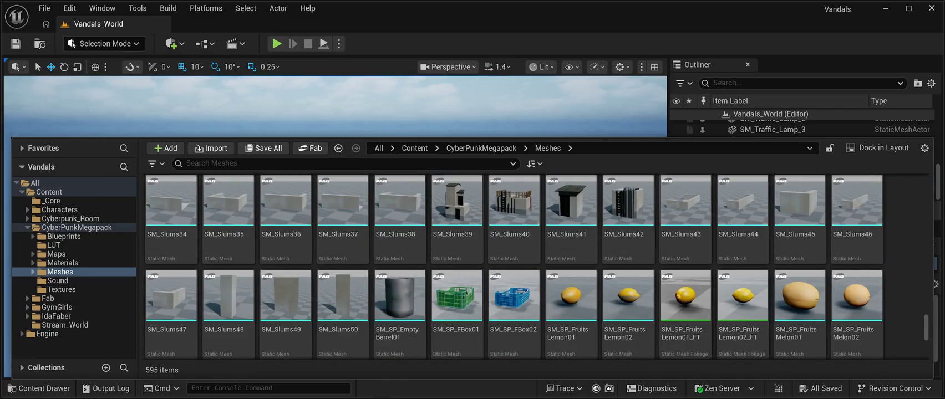
{"action": "scroll", "coordinate": [685, 250], "scroll_direction": "up", "scroll_amount": 1}
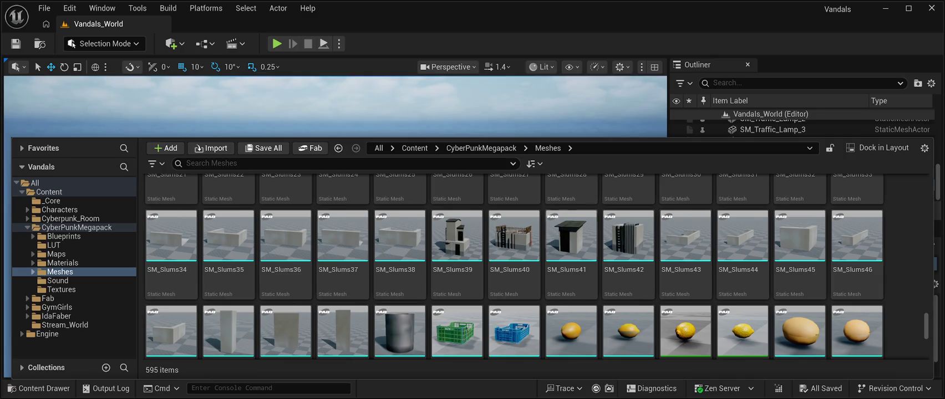
{"action": "scroll", "coordinate": [399, 233], "scroll_direction": "up", "scroll_amount": 4}
{"action": "scroll", "coordinate": [399, 233], "scroll_direction": "up", "scroll_amount": 10}
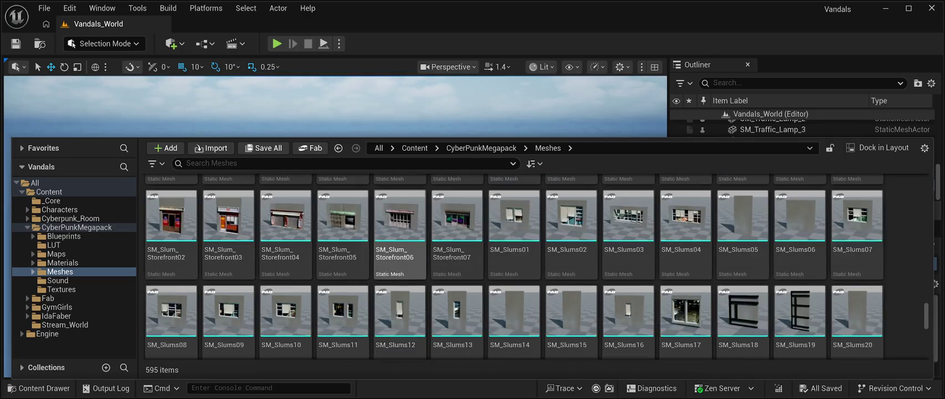
{"action": "scroll", "coordinate": [400, 266], "scroll_direction": "up", "scroll_amount": 5}
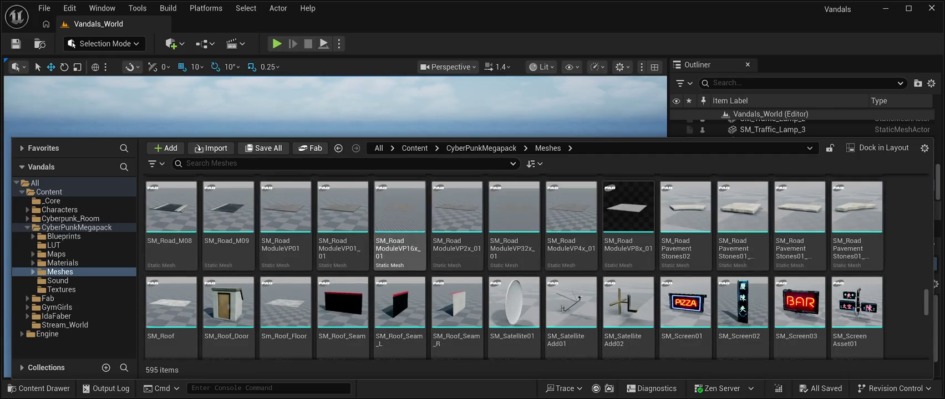
{"action": "scroll", "coordinate": [514, 266], "scroll_direction": "up", "scroll_amount": 2}
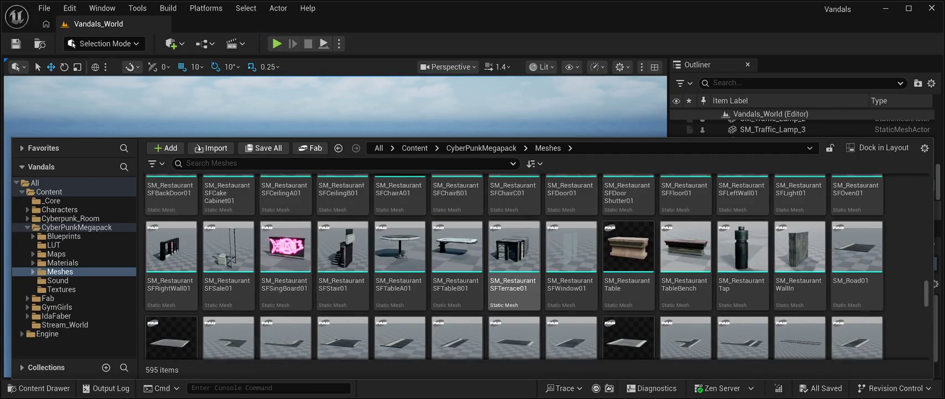
{"action": "scroll", "coordinate": [513, 260], "scroll_direction": "up", "scroll_amount": 2}
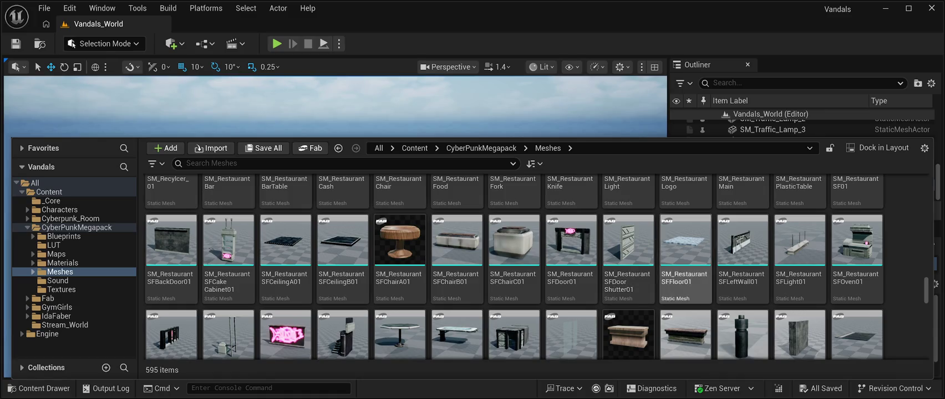
{"action": "scroll", "coordinate": [514, 266], "scroll_direction": "up", "scroll_amount": 2}
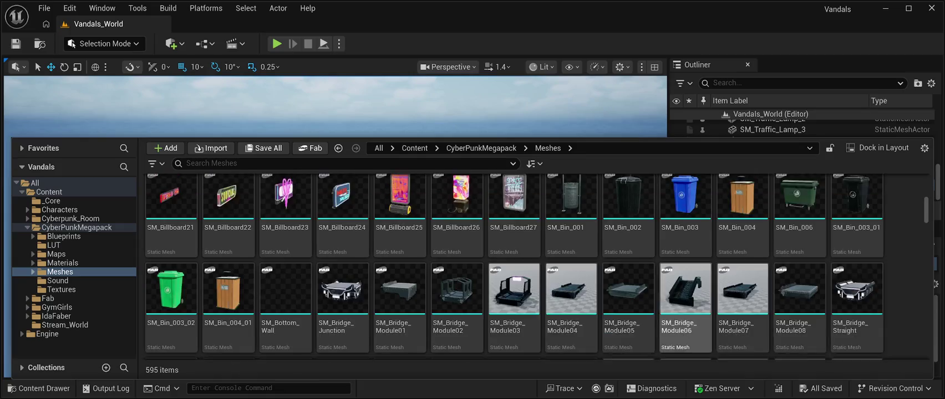
{"action": "scroll", "coordinate": [685, 222], "scroll_direction": "up", "scroll_amount": 5}
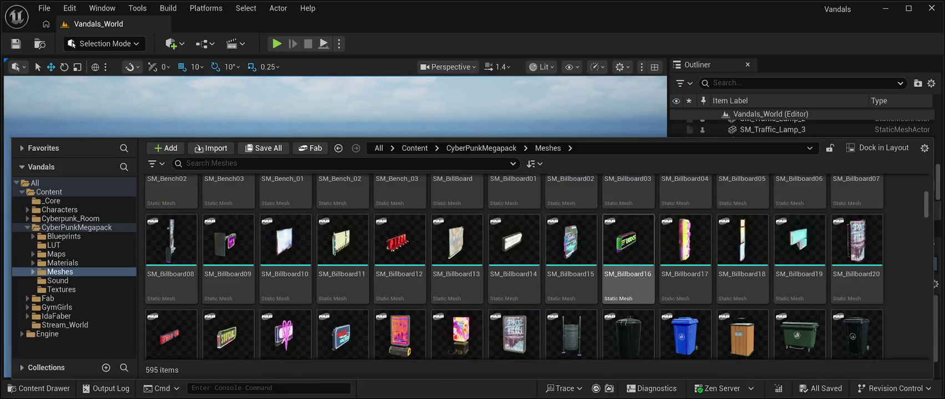
{"action": "scroll", "coordinate": [457, 299], "scroll_direction": "up", "scroll_amount": 8}
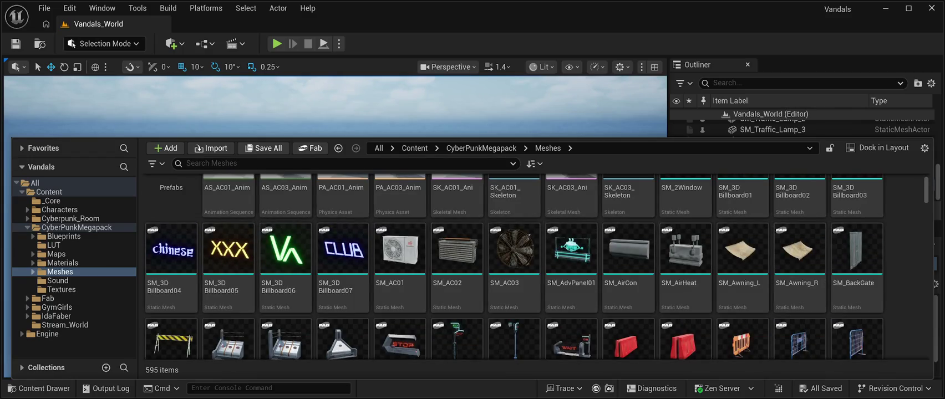
Scroll down to the SM_CR vehicle parts and select SM_CR03_Body_01.
{"action": "scroll", "coordinate": [571, 311], "scroll_direction": "up", "scroll_amount": 2}
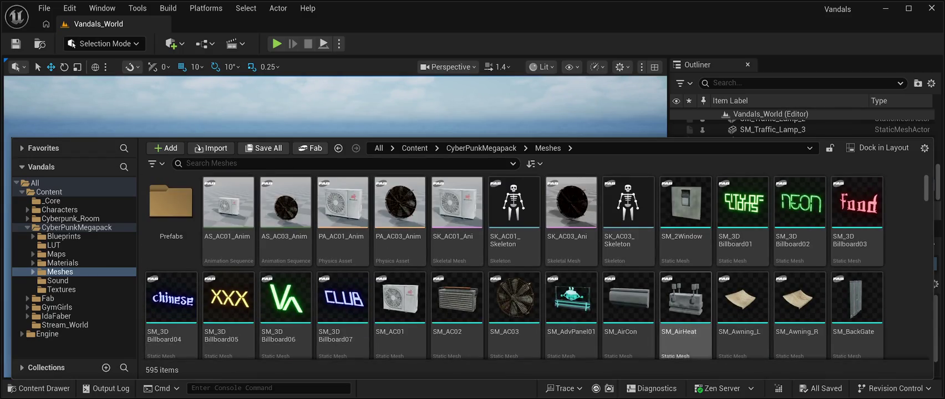
{"action": "scroll", "coordinate": [741, 310], "scroll_direction": "down", "scroll_amount": 3}
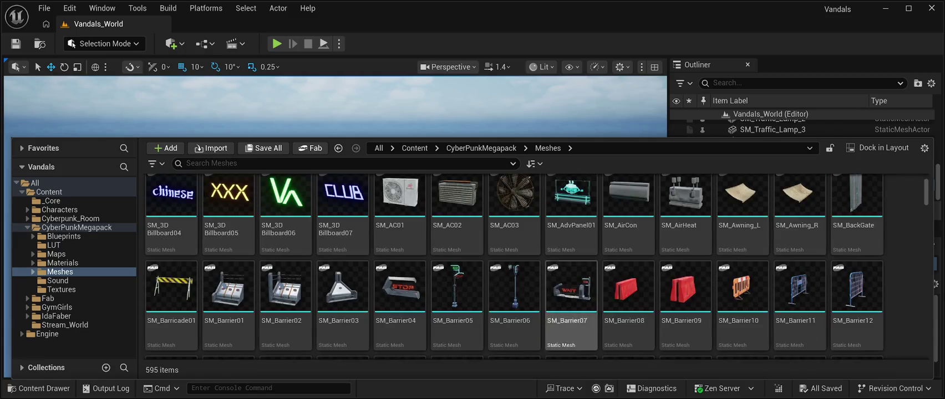
{"action": "scroll", "coordinate": [740, 327], "scroll_direction": "down", "scroll_amount": 5}
{"action": "scroll", "coordinate": [537, 266], "scroll_direction": "down", "scroll_amount": 4}
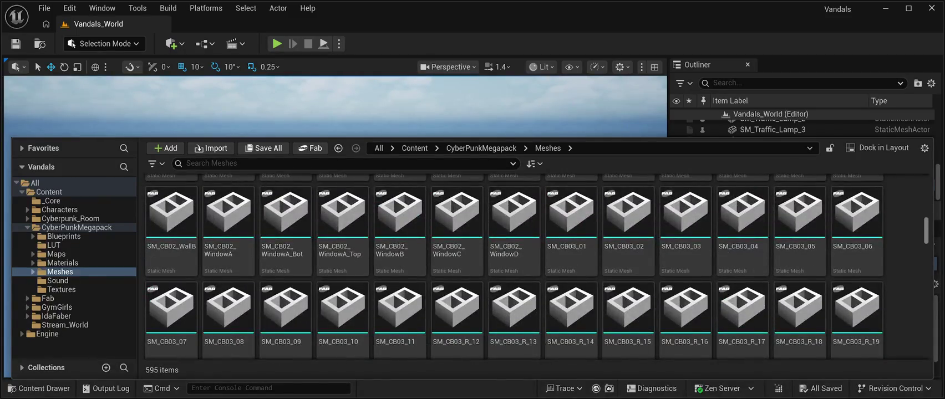
{"action": "scroll", "coordinate": [514, 267], "scroll_direction": "up", "scroll_amount": 4}
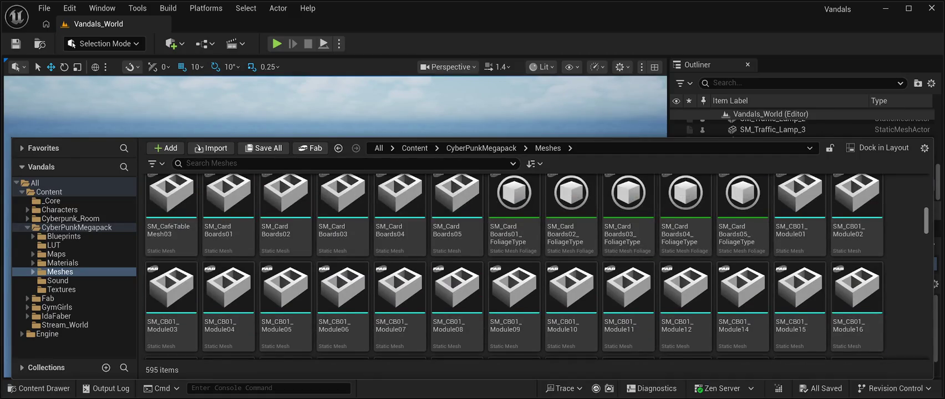
{"action": "scroll", "coordinate": [513, 266], "scroll_direction": "down", "scroll_amount": 2}
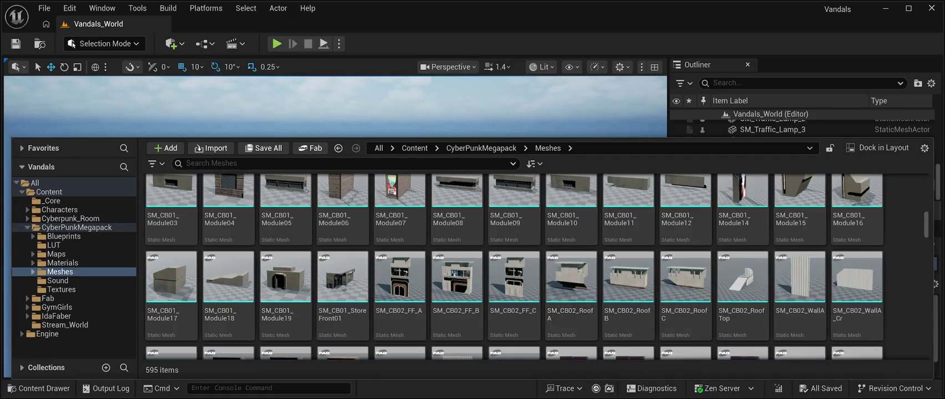
{"action": "scroll", "coordinate": [571, 271], "scroll_direction": "down", "scroll_amount": 4}
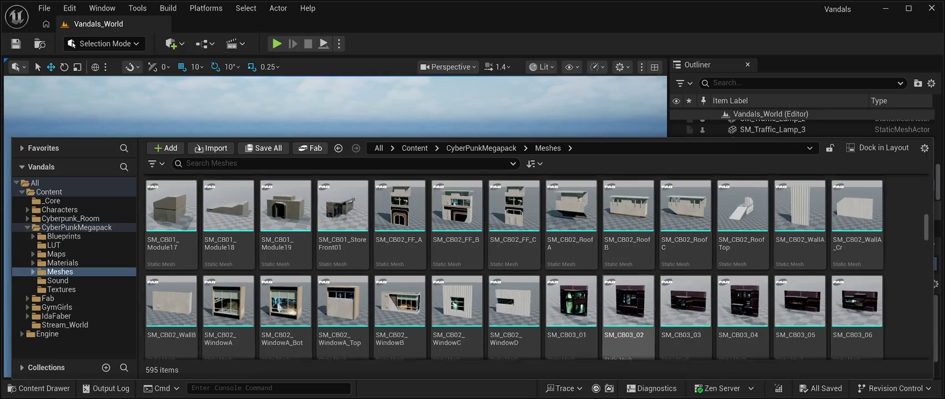
{"action": "scroll", "coordinate": [571, 271], "scroll_direction": "down", "scroll_amount": 4}
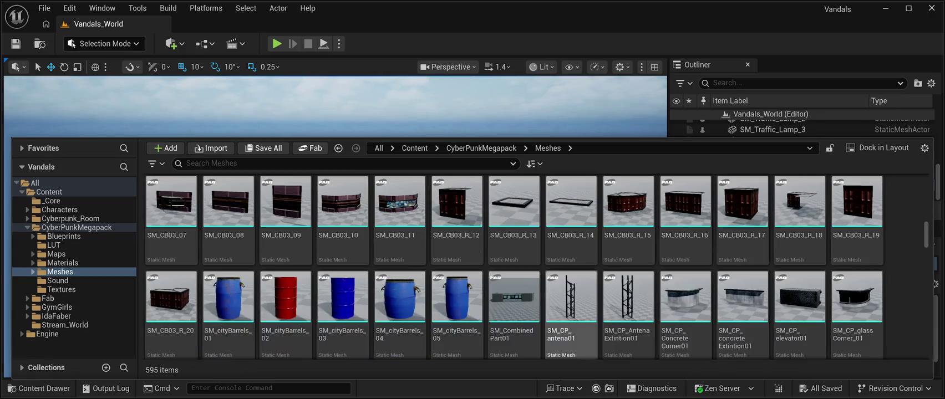
{"action": "scroll", "coordinate": [629, 316], "scroll_direction": "down", "scroll_amount": 1}
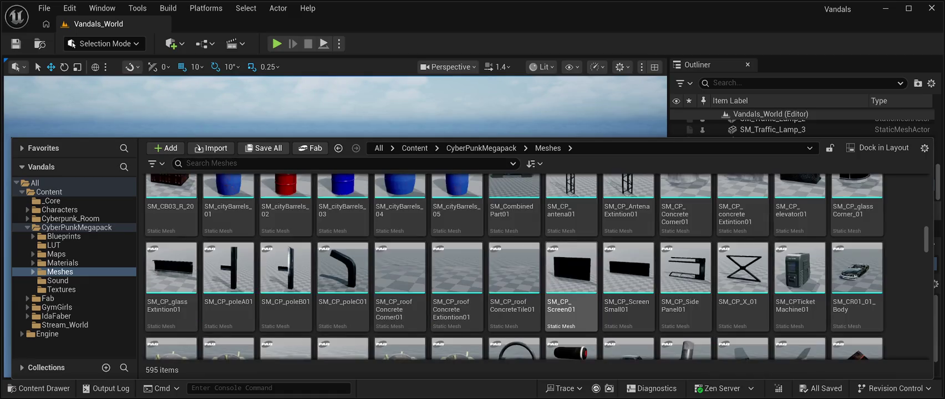
{"action": "scroll", "coordinate": [800, 277], "scroll_direction": "down", "scroll_amount": 1}
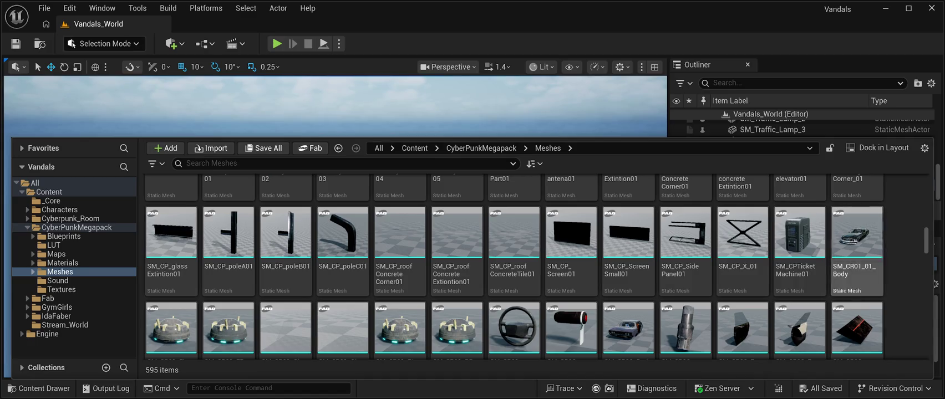
{"action": "scroll", "coordinate": [685, 310], "scroll_direction": "down", "scroll_amount": 1}
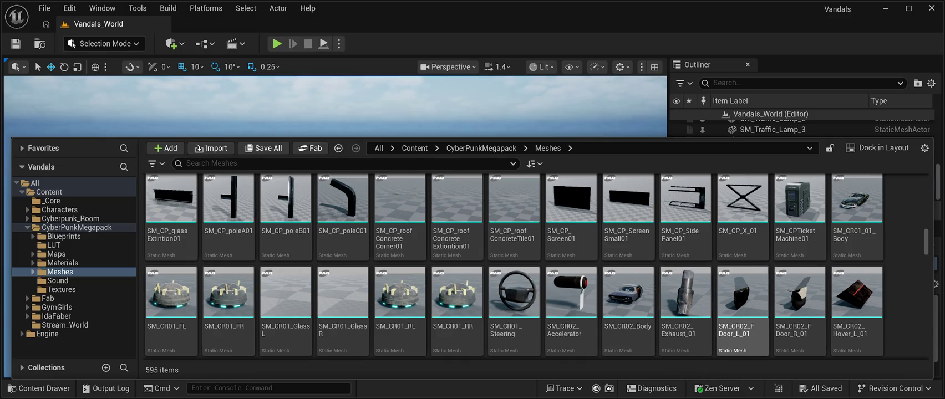
{"action": "scroll", "coordinate": [628, 311], "scroll_direction": "down", "scroll_amount": 2}
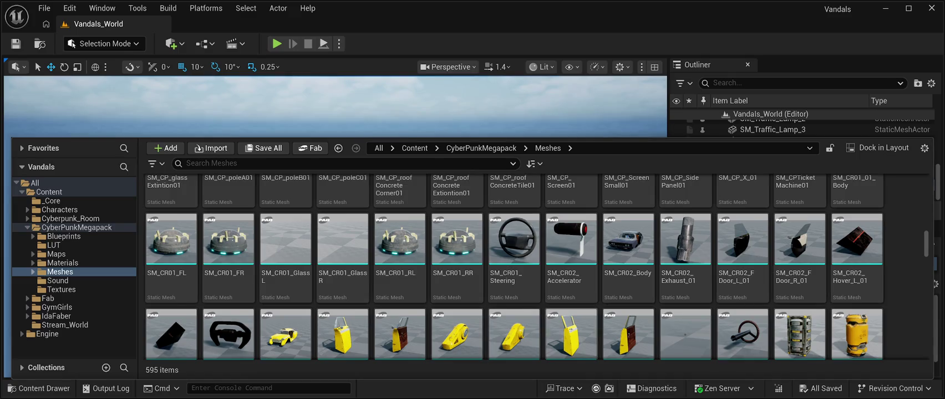
{"action": "scroll", "coordinate": [285, 333], "scroll_direction": "down", "scroll_amount": 1}
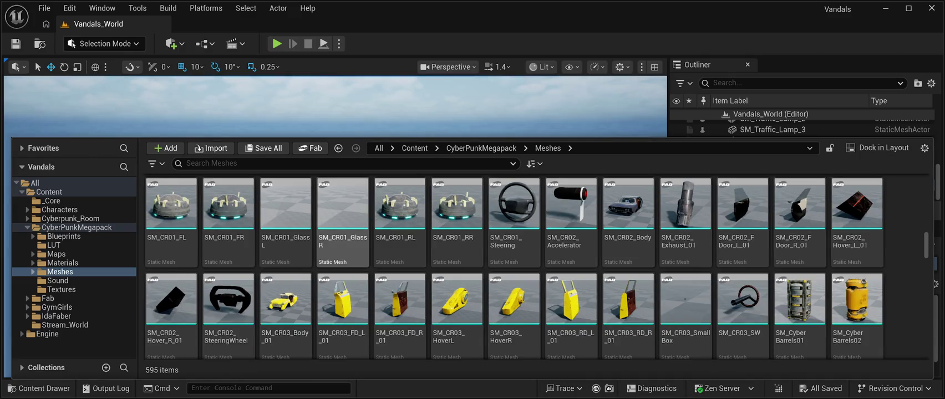
{"action": "scroll", "coordinate": [799, 311], "scroll_direction": "down", "scroll_amount": 2}
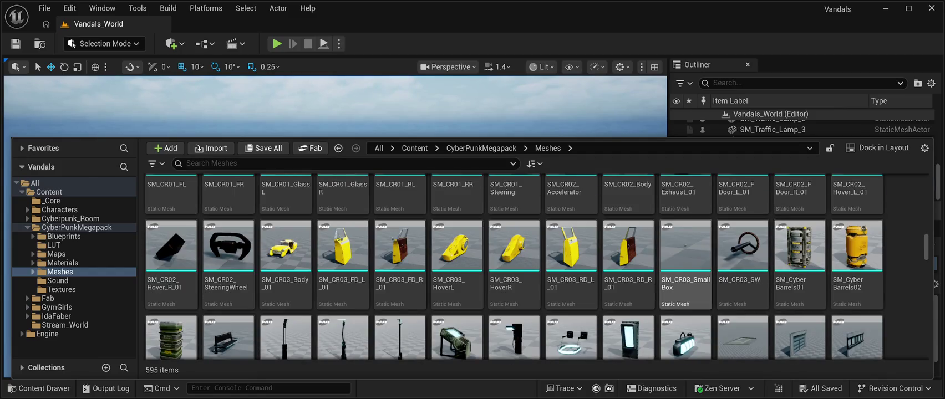
{"action": "scroll", "coordinate": [685, 260], "scroll_direction": "down", "scroll_amount": 1}
{"action": "scroll", "coordinate": [571, 266], "scroll_direction": "down", "scroll_amount": 2}
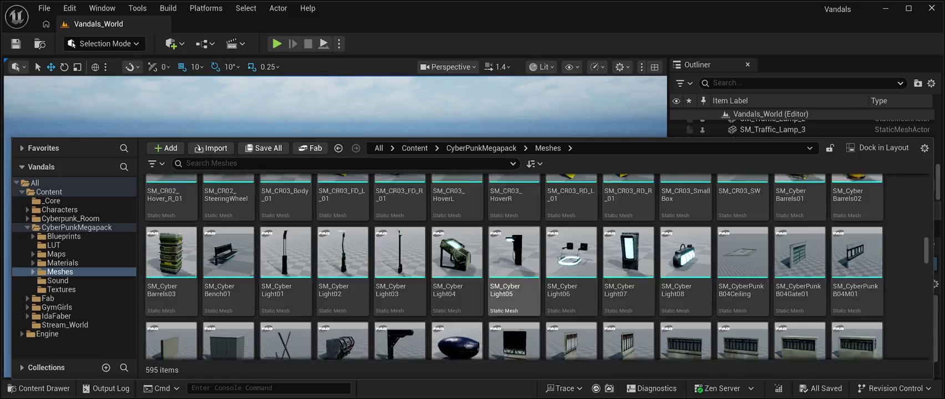
{"action": "scroll", "coordinate": [457, 261], "scroll_direction": "up", "scroll_amount": 3}
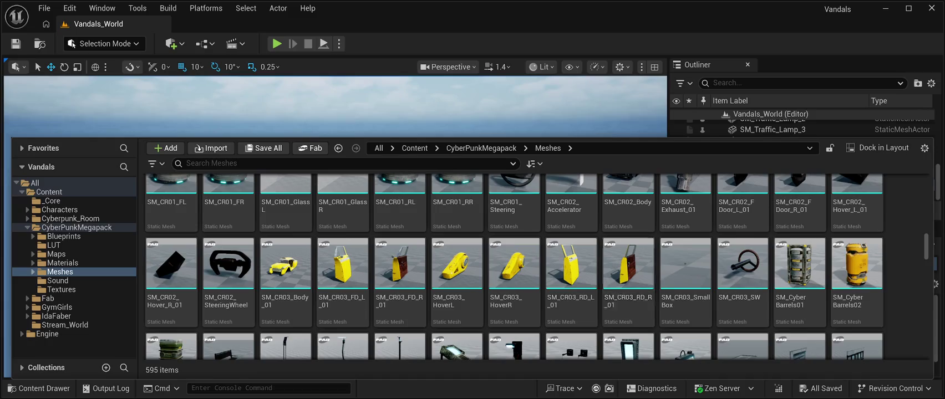
{"action": "left_click", "coordinate": [285, 269]}
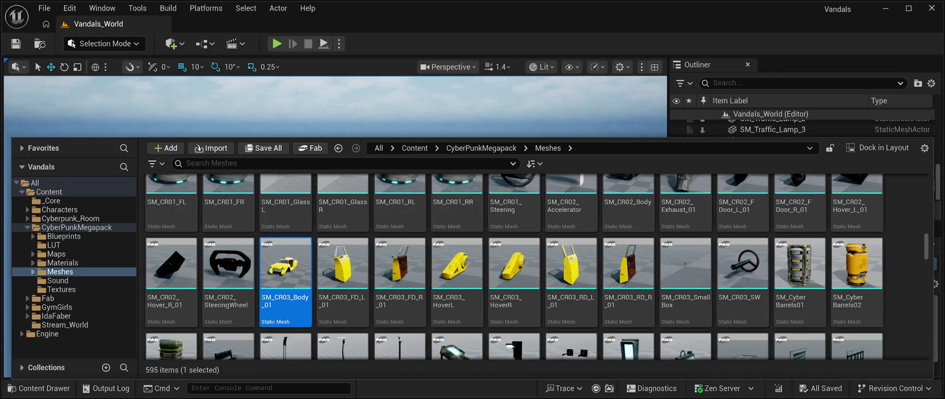